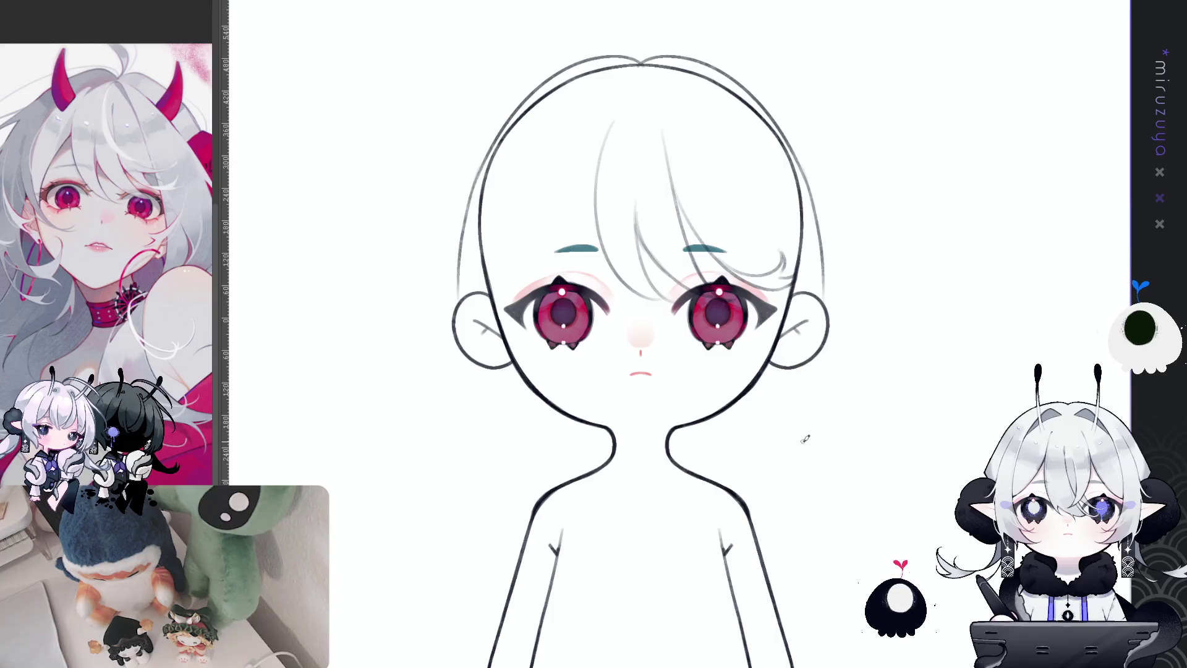
# - Sketch pencil fringe strands from the crown toward the right eyebrow and left eye
pyautogui.moveTo(1071, 387); pyautogui.dragTo(1020, 387)
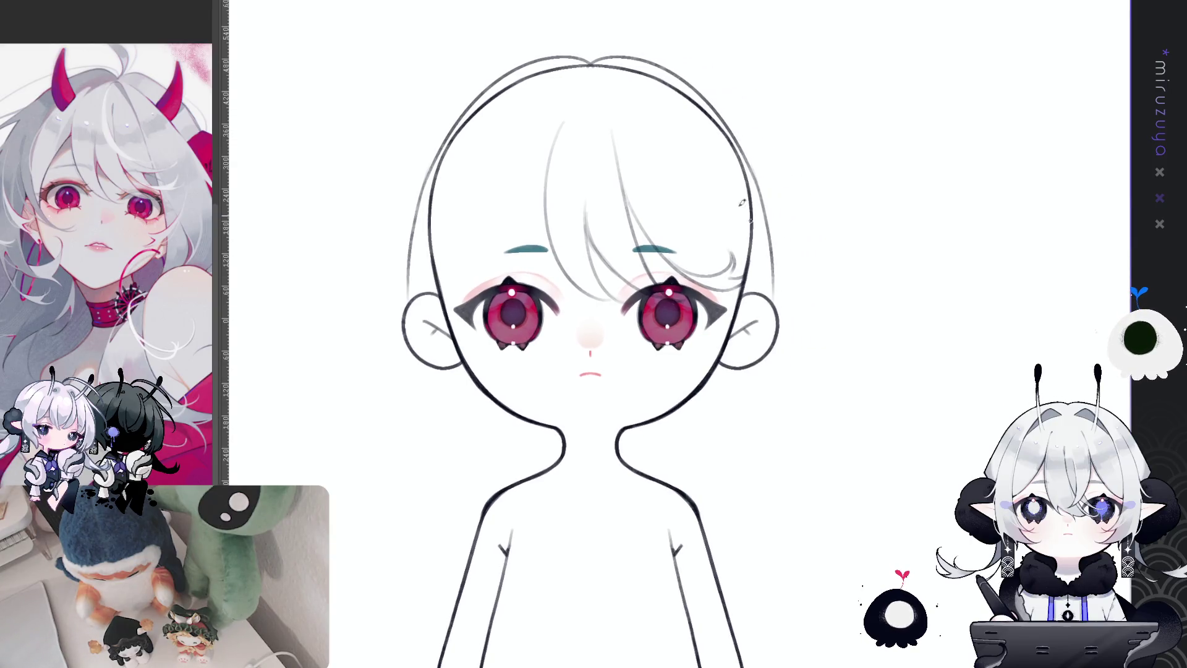
pyautogui.moveTo(584, 80); pyautogui.dragTo(655, 220)
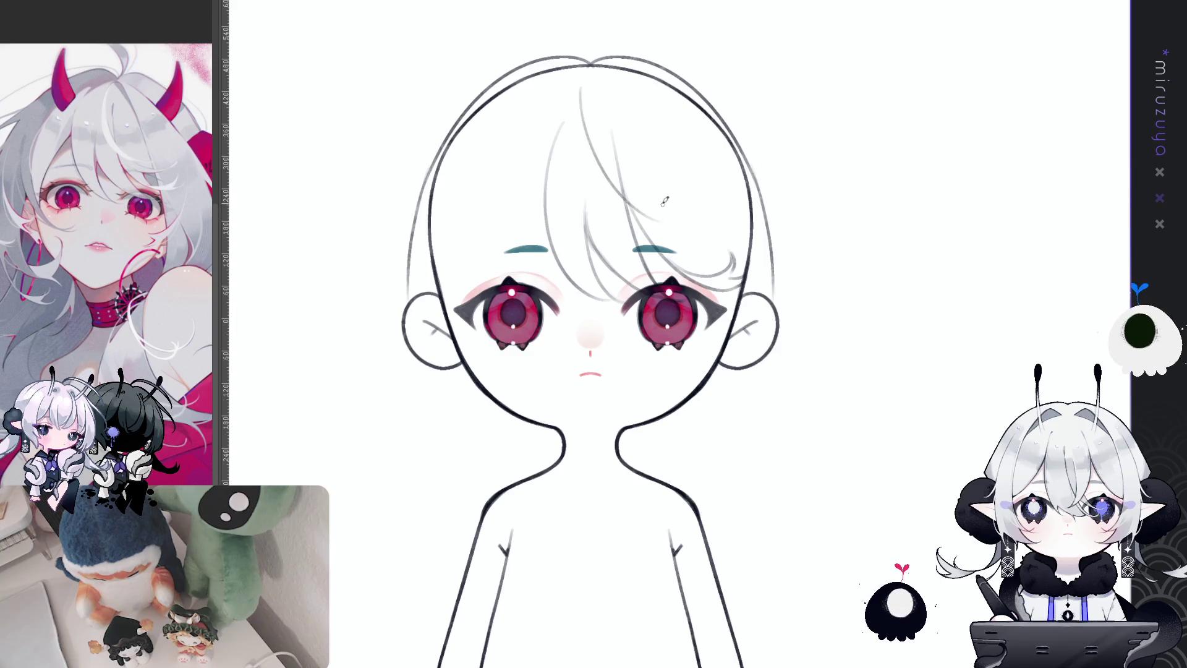
pyautogui.moveTo(592, 90); pyautogui.dragTo(711, 255)
pyautogui.hotkey('ctrl', 'z')
pyautogui.moveTo(584, 105); pyautogui.dragTo(699, 230)
pyautogui.moveTo(623, 141); pyautogui.dragTo(680, 227)
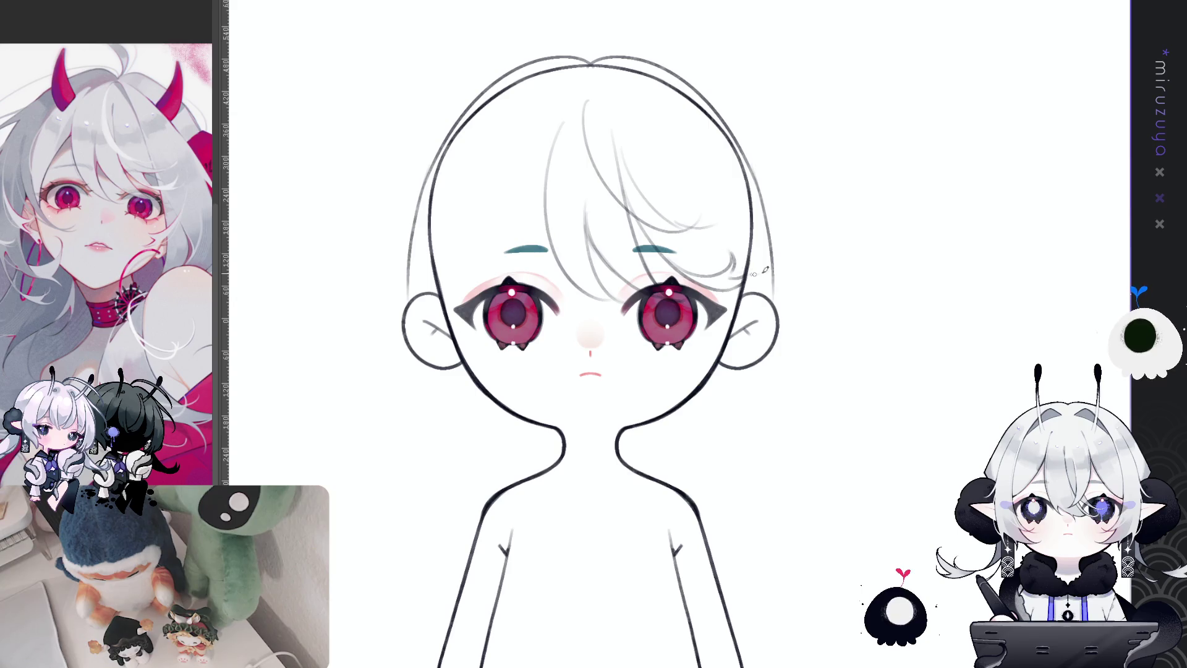
pyautogui.moveTo(766, 270); pyautogui.dragTo(813, 268)
pyautogui.moveTo(596, 119); pyautogui.dragTo(592, 223)
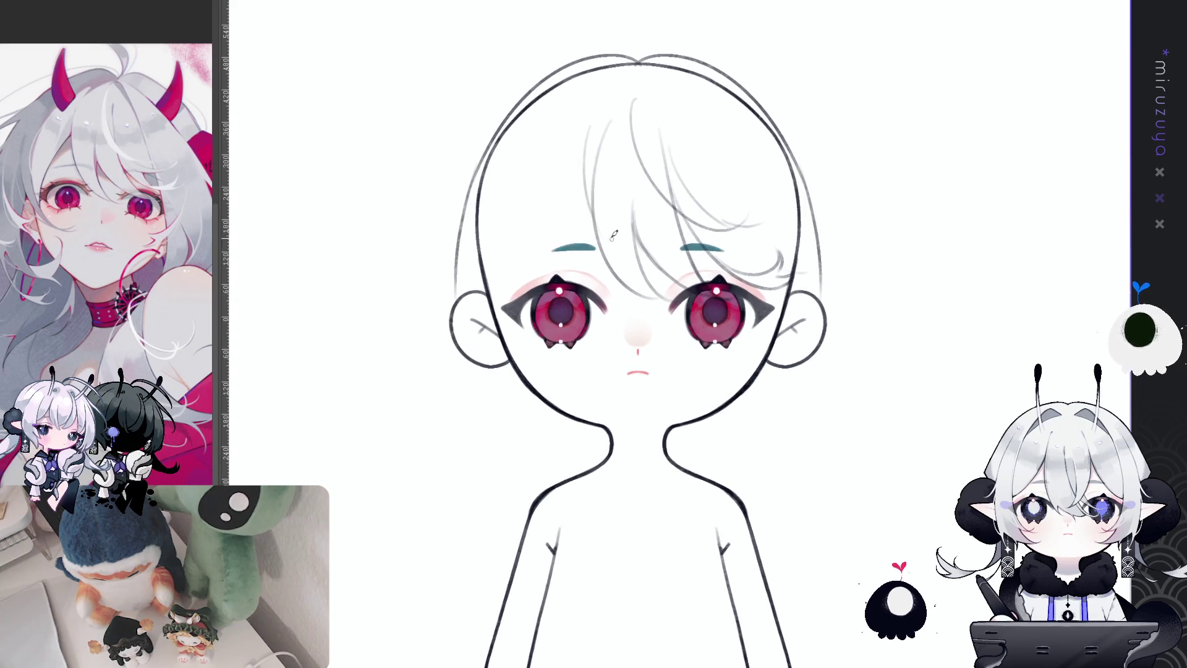
pyautogui.moveTo(609, 116); pyautogui.dragTo(640, 286)
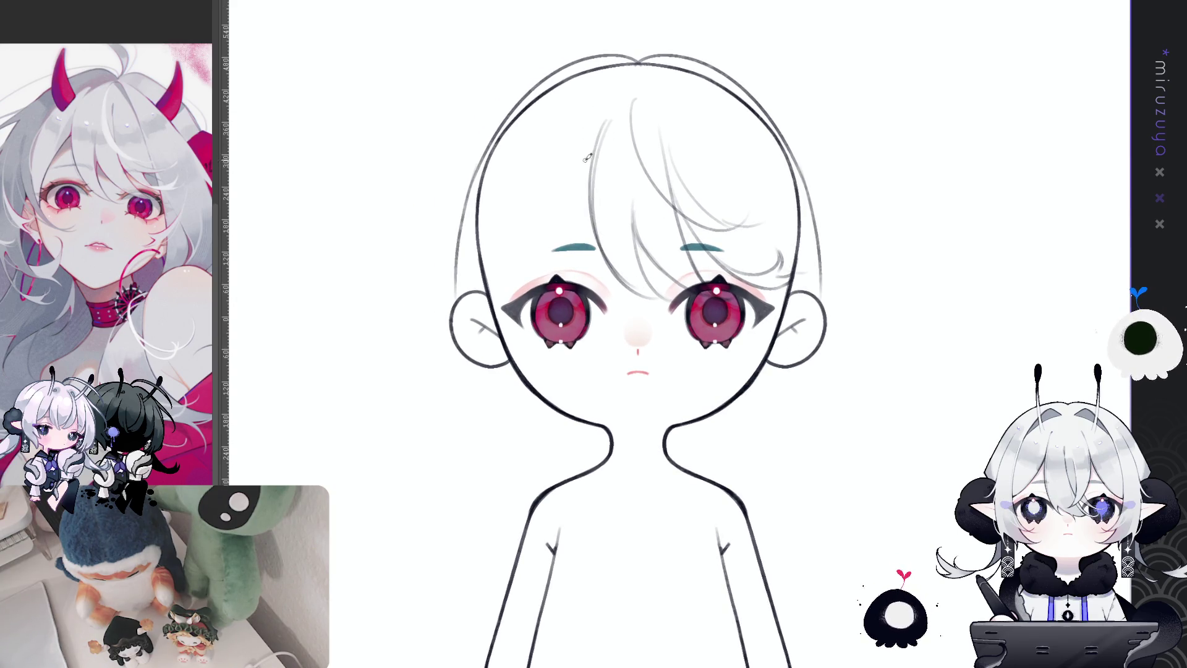
# - Draw a long fringe strand from the crown to the left brow, retrying it several times
pyautogui.moveTo(593, 145); pyautogui.dragTo(528, 279)
pyautogui.hotkey('ctrl', 'z')
pyautogui.moveTo(594, 148); pyautogui.dragTo(504, 280)
pyautogui.hotkey('ctrl', 'z')
pyautogui.moveTo(596, 143)
pyautogui.mouseDown()
pyautogui.moveTo(517, 282)
pyautogui.moveTo(581, 192)
pyautogui.moveTo(575, 199)
pyautogui.mouseUp()
pyautogui.moveTo(624, 84); pyautogui.dragTo(519, 285)
pyautogui.hotkey('ctrl', 'z')
pyautogui.moveTo(615, 74); pyautogui.dragTo(524, 275)
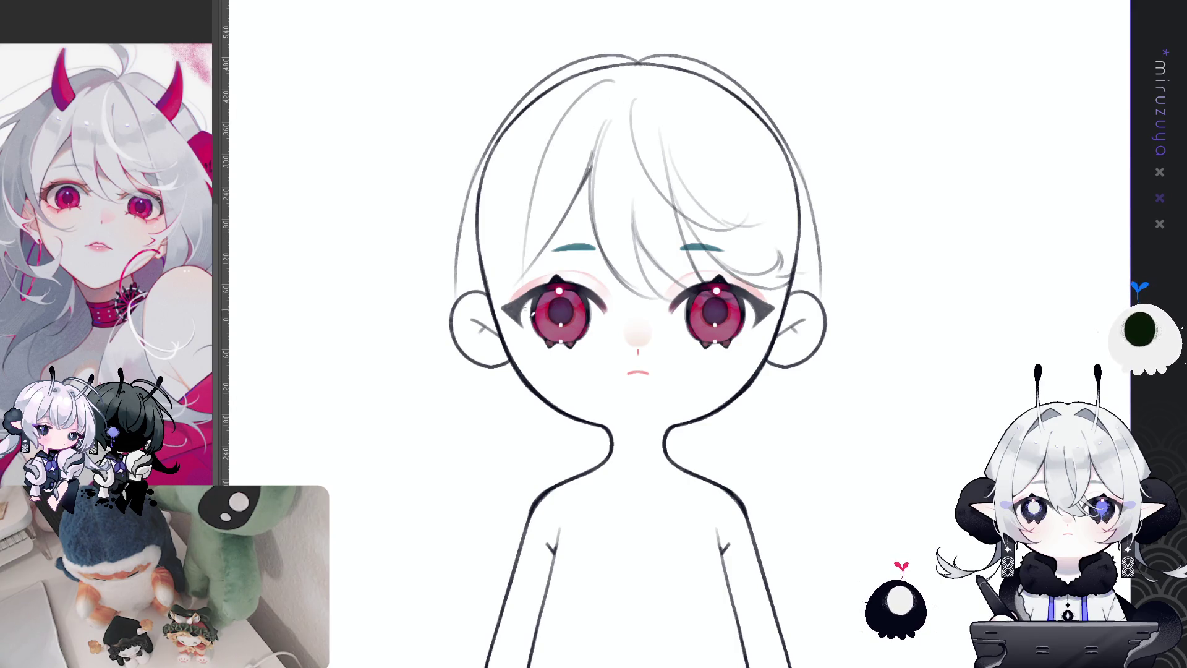
pyautogui.hotkey('ctrl', 'z')
pyautogui.moveTo(612, 80); pyautogui.dragTo(522, 281)
pyautogui.hotkey('ctrl', 'z')
pyautogui.moveTo(616, 78); pyautogui.dragTo(522, 281)
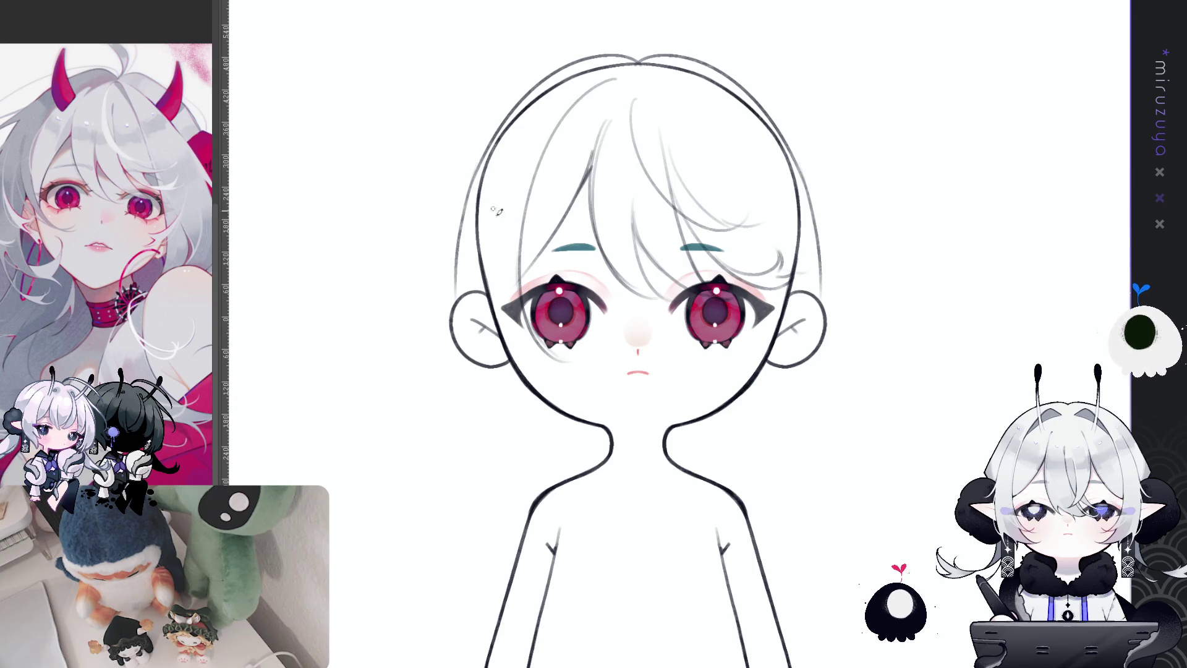
# - Add faint strokes beside the left face and outline side hair from temple to chin level
pyautogui.moveTo(504, 205); pyautogui.dragTo(535, 346)
pyautogui.moveTo(498, 281)
pyautogui.mouseDown()
pyautogui.moveTo(579, 362)
pyautogui.moveTo(652, 343)
pyautogui.mouseUp()
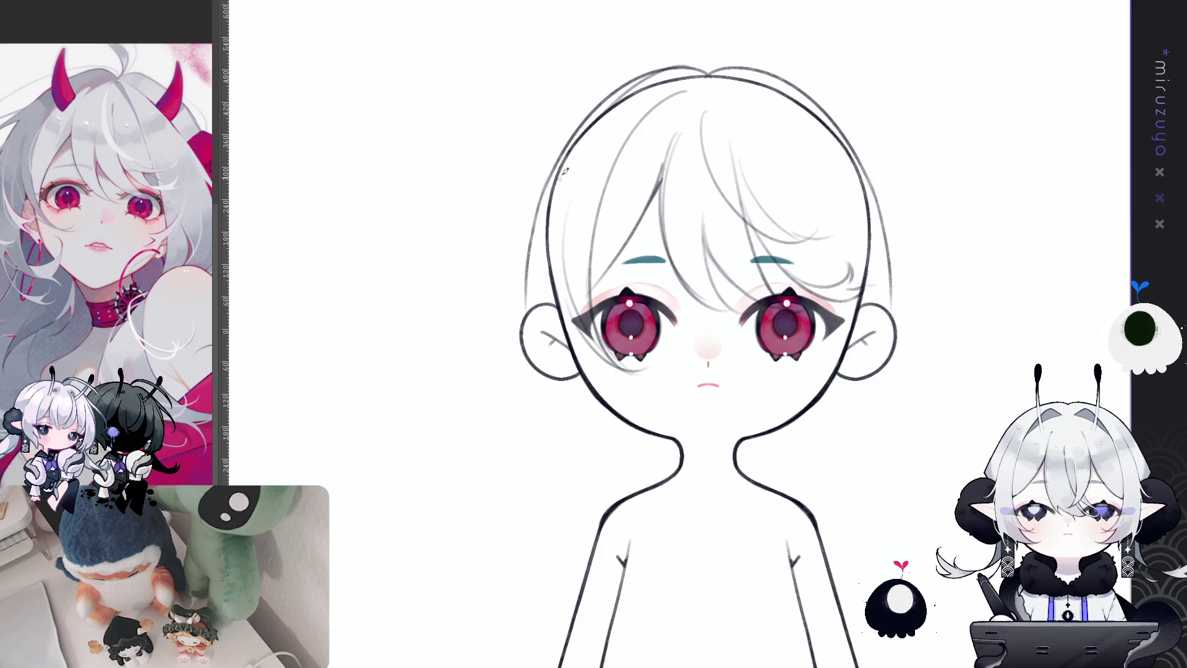
pyautogui.moveTo(702, 67)
pyautogui.mouseDown()
pyautogui.moveTo(575, 139)
pyautogui.moveTo(544, 427)
pyautogui.mouseUp()
pyautogui.hotkey('ctrl', 'z')
pyautogui.moveTo(570, 142)
pyautogui.mouseDown()
pyautogui.moveTo(533, 416)
pyautogui.moveTo(804, 338)
pyautogui.mouseUp()
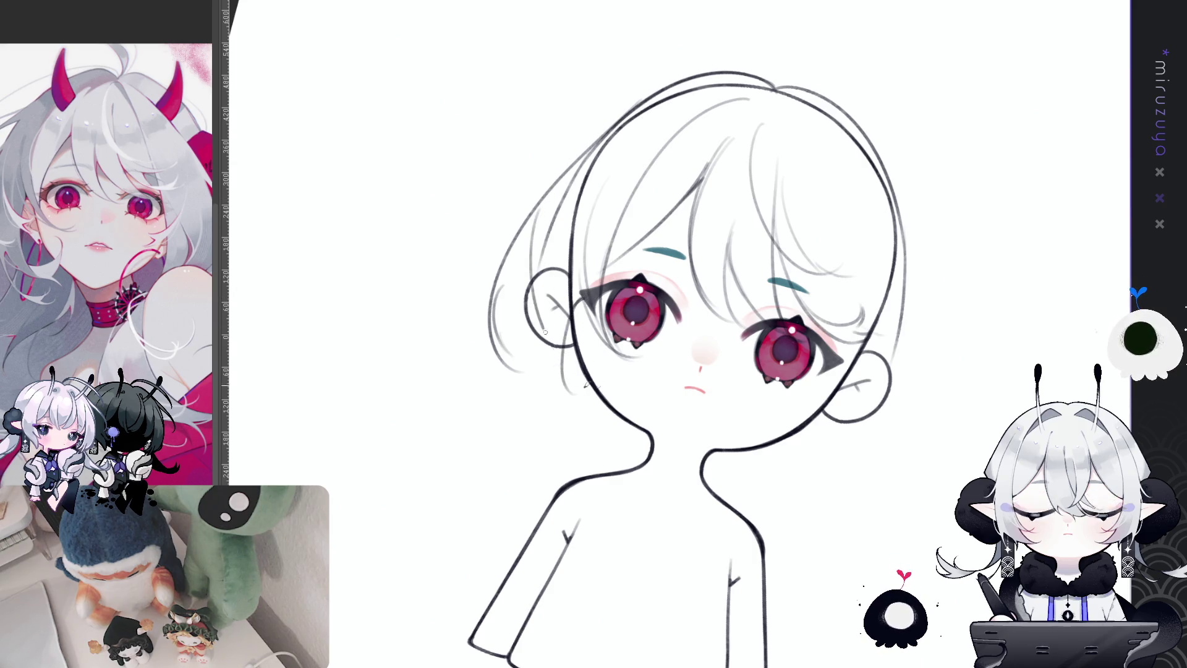
# - Add thin curving strands to the lower-left hair and draw a curled ahoge above the crown
pyautogui.moveTo(539, 201); pyautogui.dragTo(618, 388)
pyautogui.hotkey('ctrl', 'z')
pyautogui.moveTo(552, 346); pyautogui.dragTo(636, 386)
pyautogui.moveTo(515, 274); pyautogui.dragTo(590, 398)
pyautogui.moveTo(508, 294)
pyautogui.mouseDown()
pyautogui.moveTo(576, 394)
pyautogui.moveTo(579, 337)
pyautogui.mouseUp()
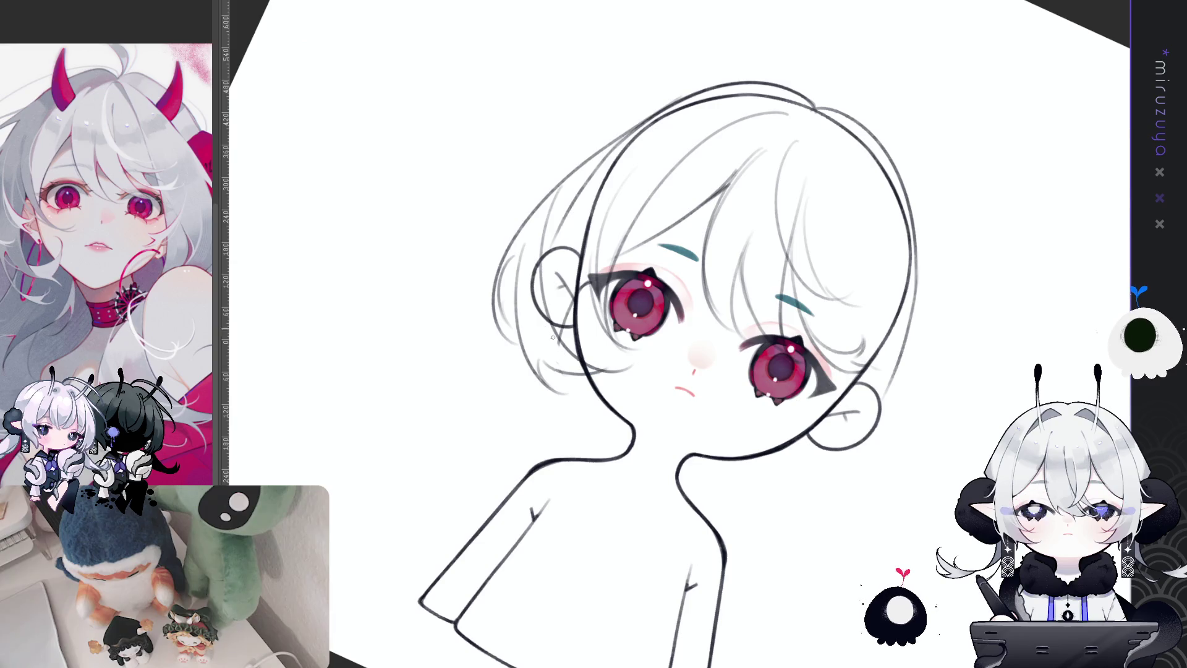
pyautogui.moveTo(564, 356); pyautogui.dragTo(495, 342)
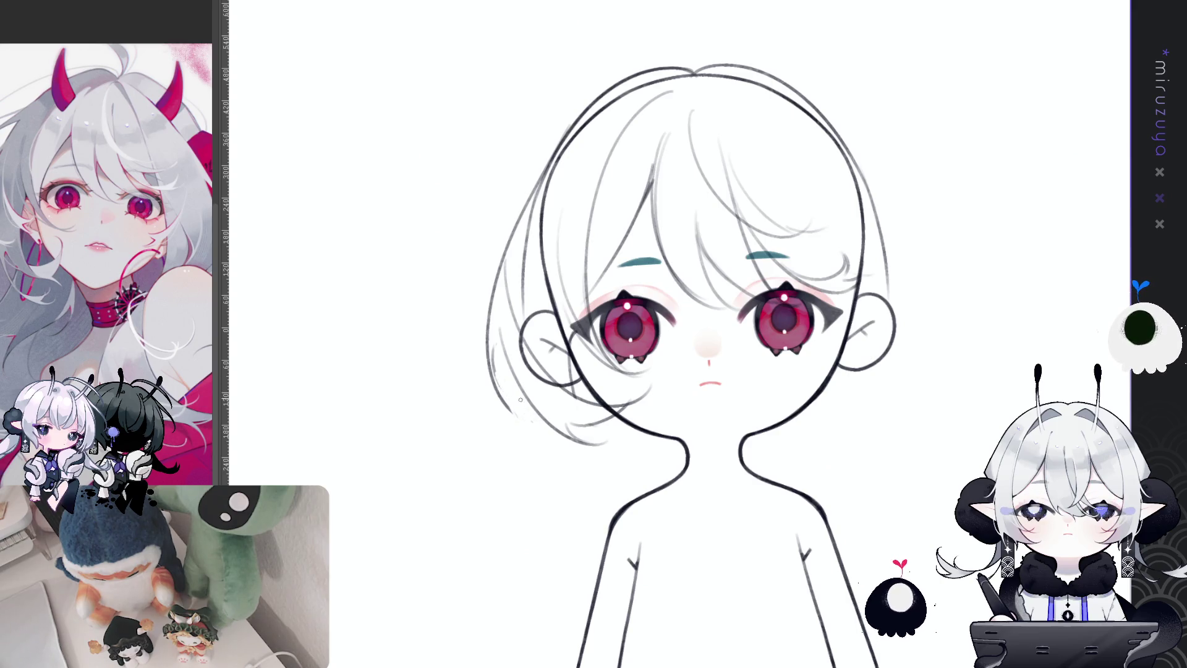
pyautogui.moveTo(504, 334)
pyautogui.mouseDown()
pyautogui.moveTo(525, 413)
pyautogui.moveTo(536, 405)
pyautogui.mouseUp()
pyautogui.moveTo(1024, 307)
pyautogui.mouseDown()
pyautogui.moveTo(997, 275)
pyautogui.moveTo(969, 283)
pyautogui.mouseUp()
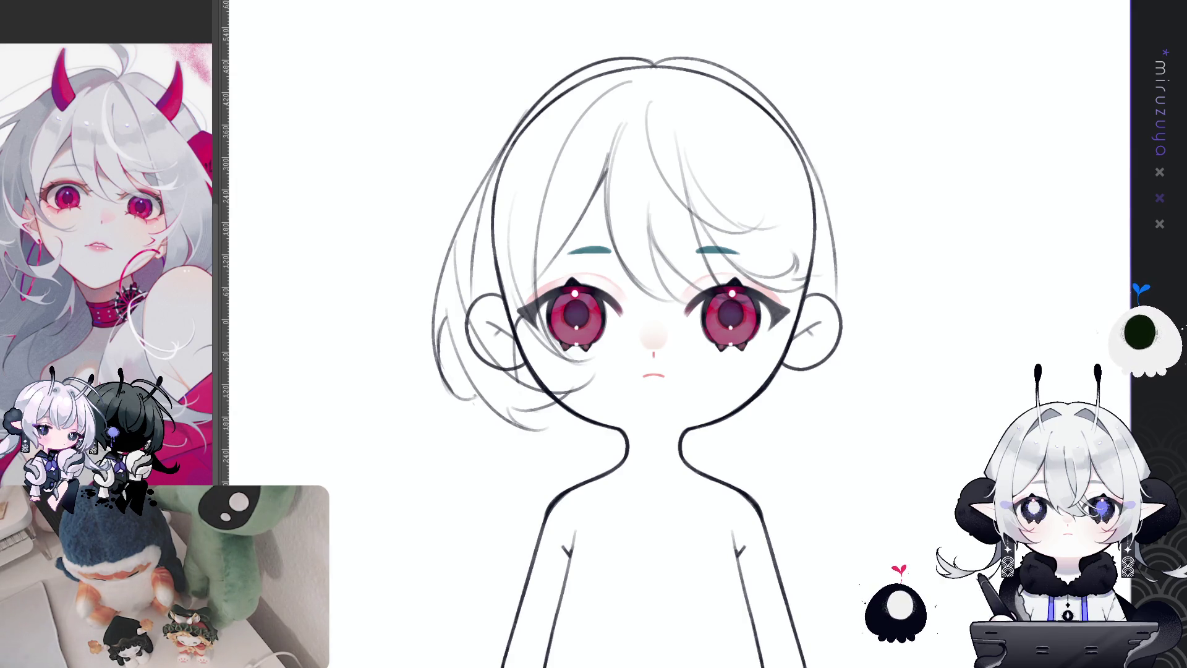
pyautogui.moveTo(664, 31)
pyautogui.mouseDown()
pyautogui.moveTo(657, 91)
pyautogui.moveTo(642, 58)
pyautogui.moveTo(705, 99)
pyautogui.mouseUp()
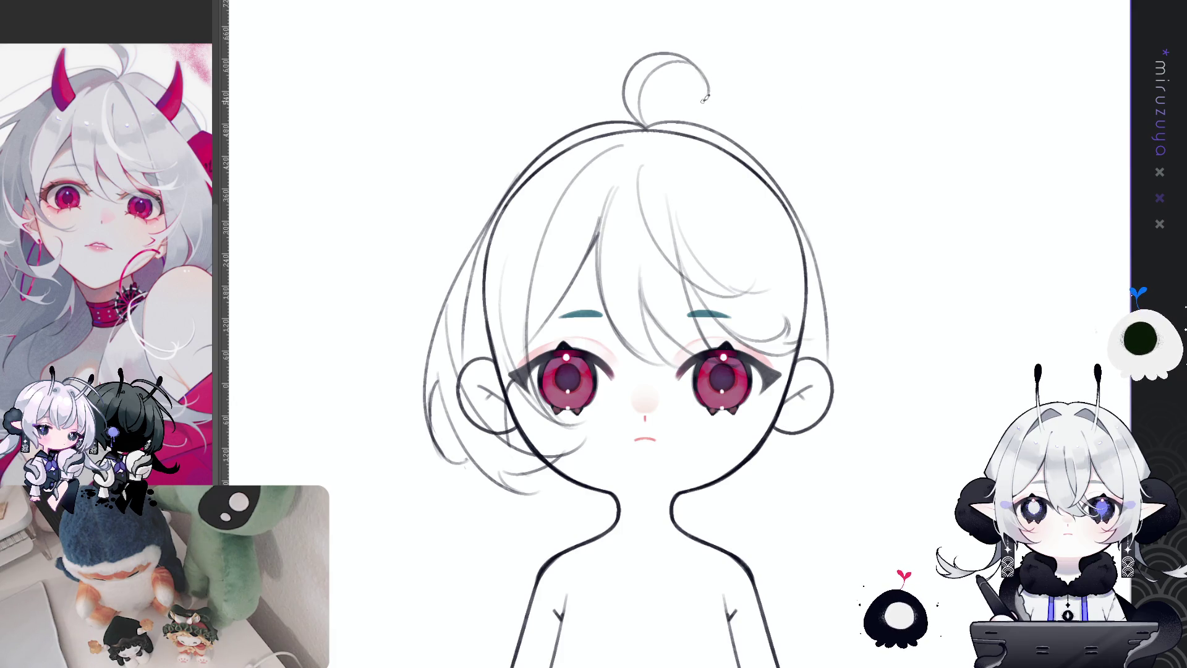
# - Add thin strands to form the lower-left hair curl
pyautogui.moveTo(894, 469)
pyautogui.mouseDown()
pyautogui.moveTo(890, 420)
pyautogui.moveTo(864, 372)
pyautogui.mouseUp()
pyautogui.moveTo(760, 411); pyautogui.dragTo(795, 399)
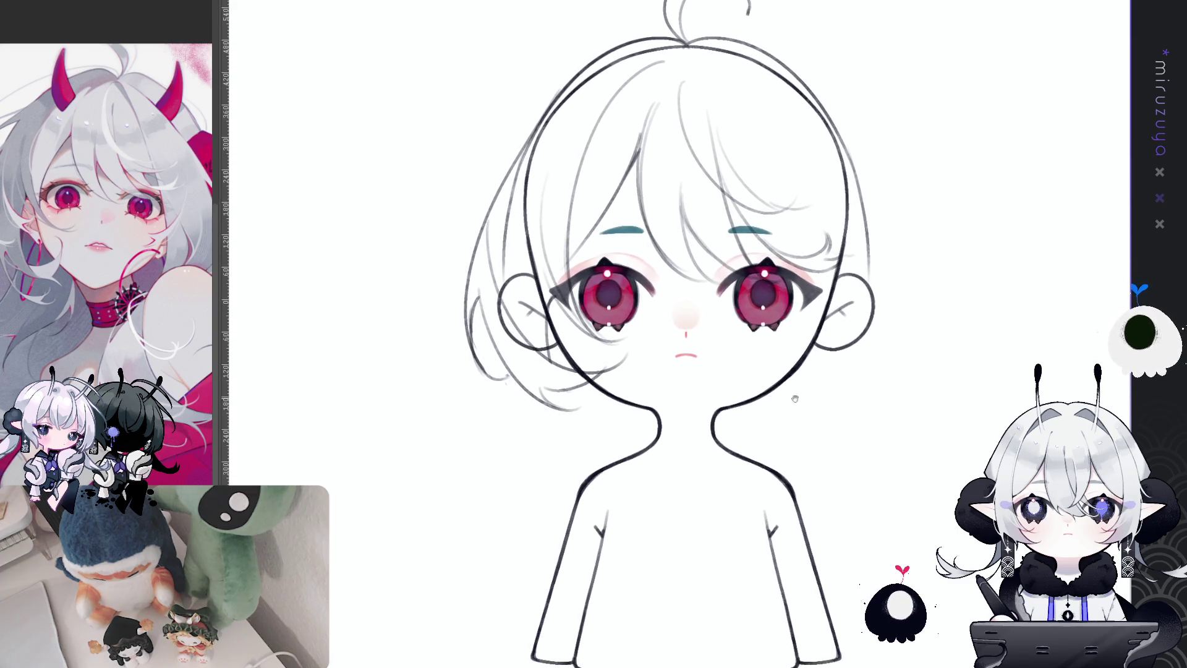
pyautogui.moveTo(589, 387)
pyautogui.mouseDown()
pyautogui.moveTo(578, 432)
pyautogui.moveTo(509, 459)
pyautogui.mouseUp()
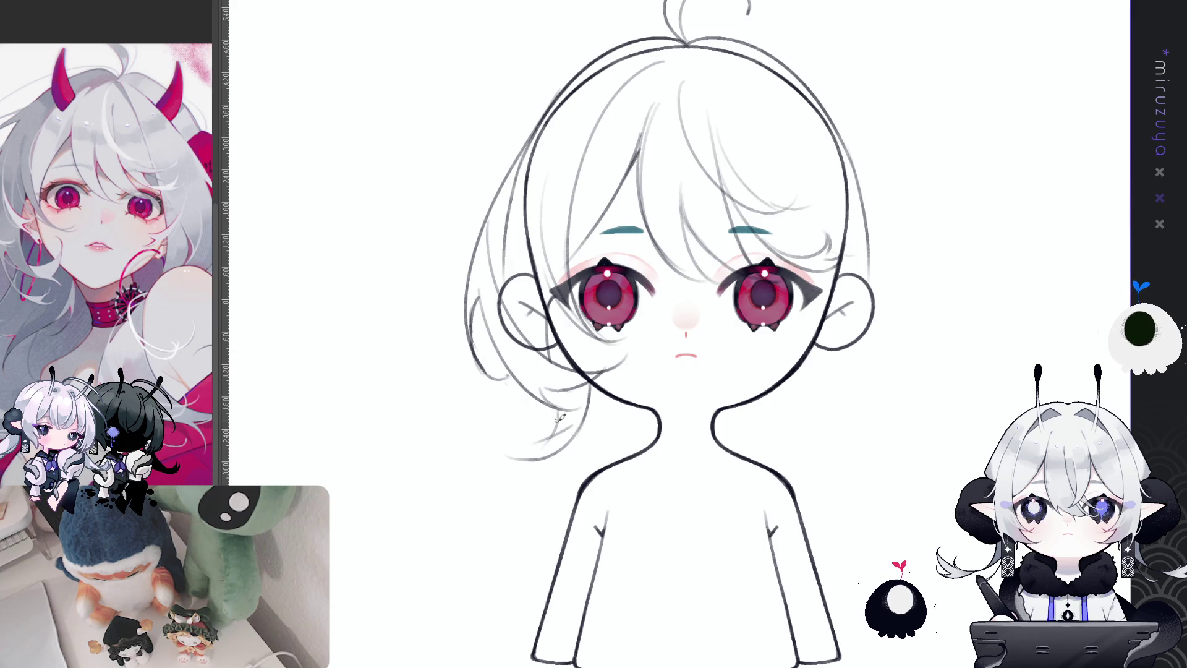
pyautogui.moveTo(544, 433); pyautogui.dragTo(491, 399)
pyautogui.moveTo(578, 413); pyautogui.dragTo(495, 427)
pyautogui.moveTo(495, 387)
pyautogui.mouseDown()
pyautogui.moveTo(497, 457)
pyautogui.moveTo(538, 461)
pyautogui.mouseUp()
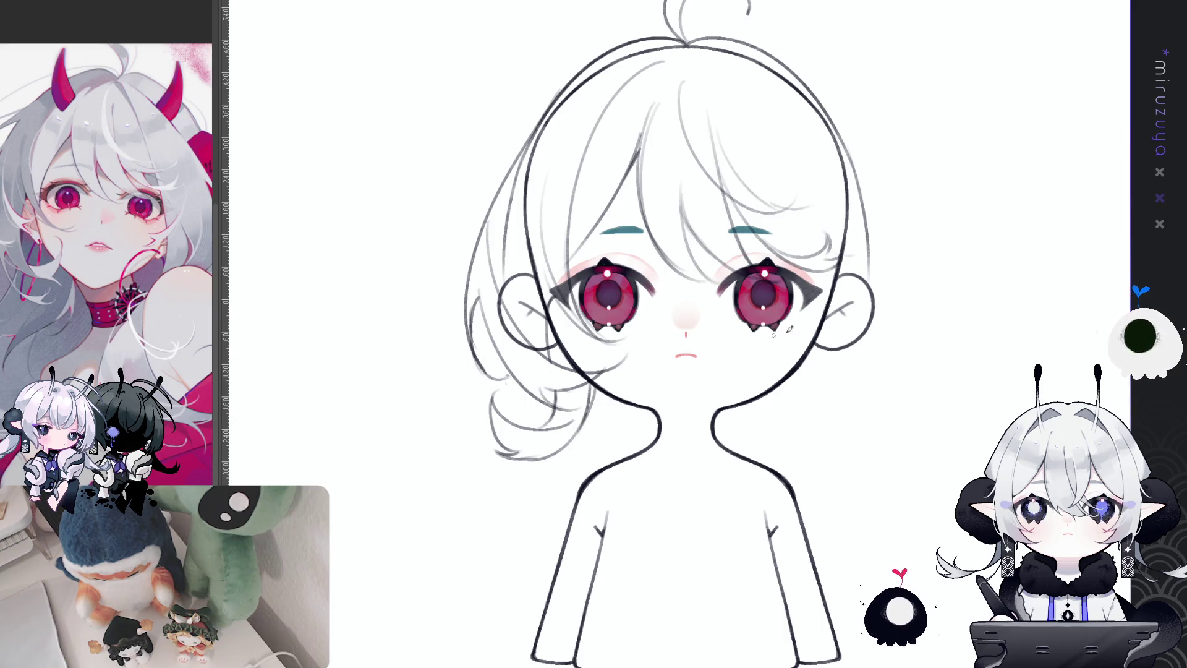
# - Redraw a fringe strand from the crown to the right eye and retry a right-side hair stroke
pyautogui.moveTo(948, 489); pyautogui.dragTo(844, 530)
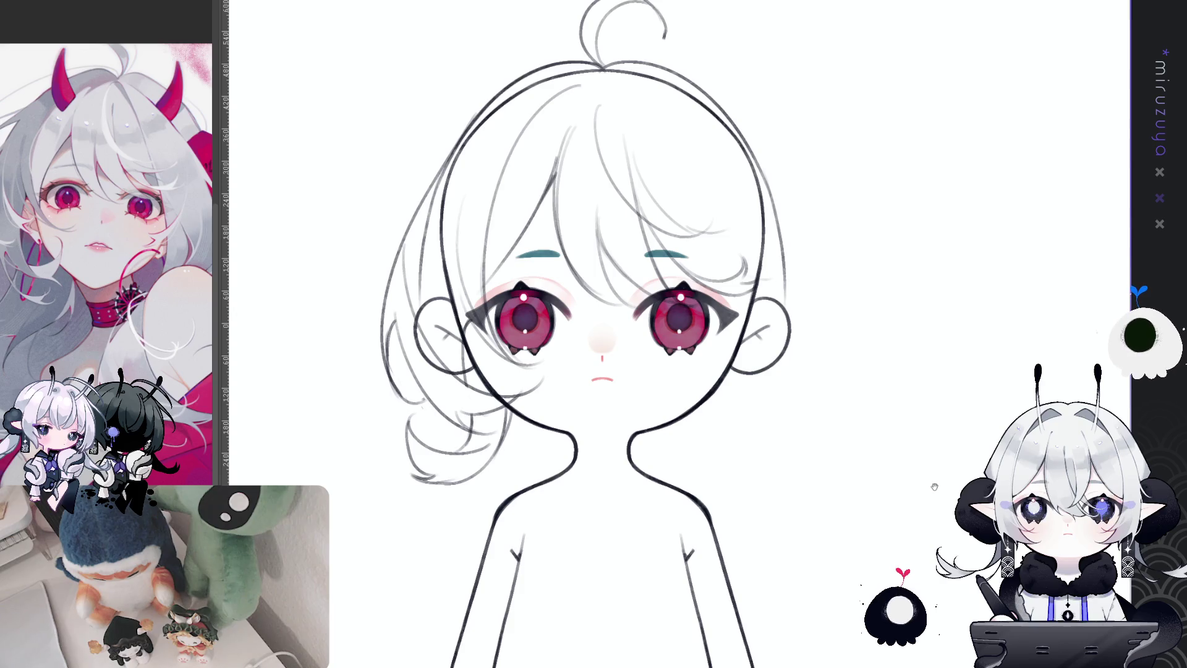
pyautogui.moveTo(945, 472); pyautogui.dragTo(959, 463)
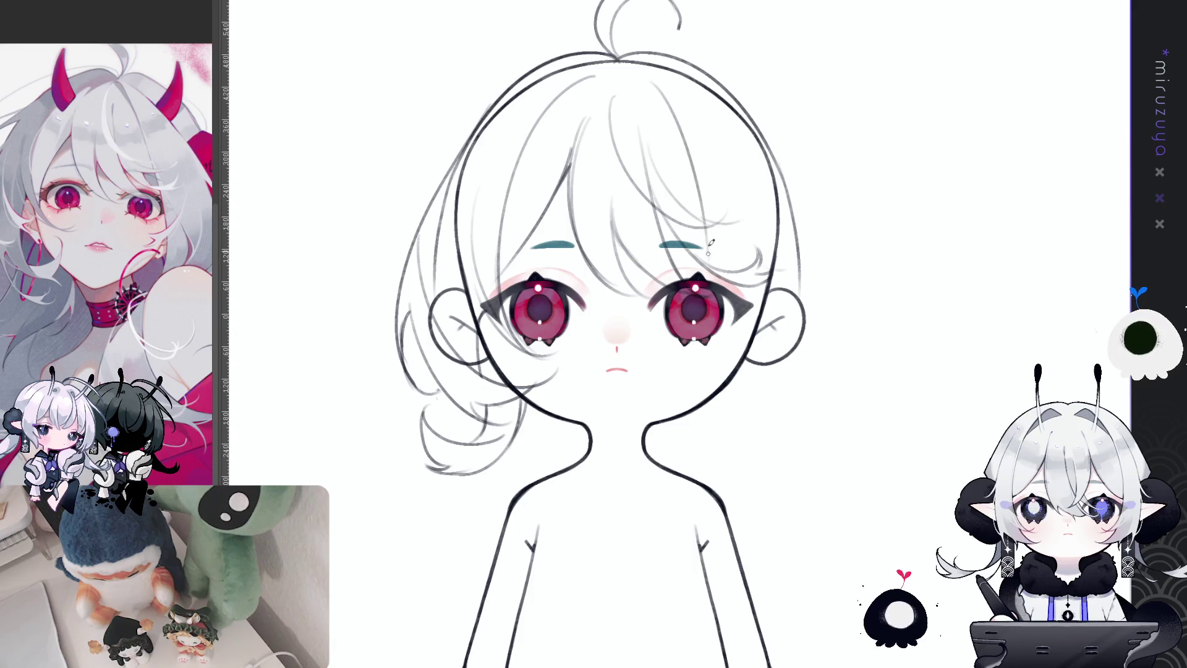
pyautogui.moveTo(654, 81); pyautogui.dragTo(722, 266)
pyautogui.hotkey('ctrl', 'z')
pyautogui.moveTo(646, 71)
pyautogui.mouseDown()
pyautogui.moveTo(738, 282)
pyautogui.moveTo(716, 432)
pyautogui.mouseUp()
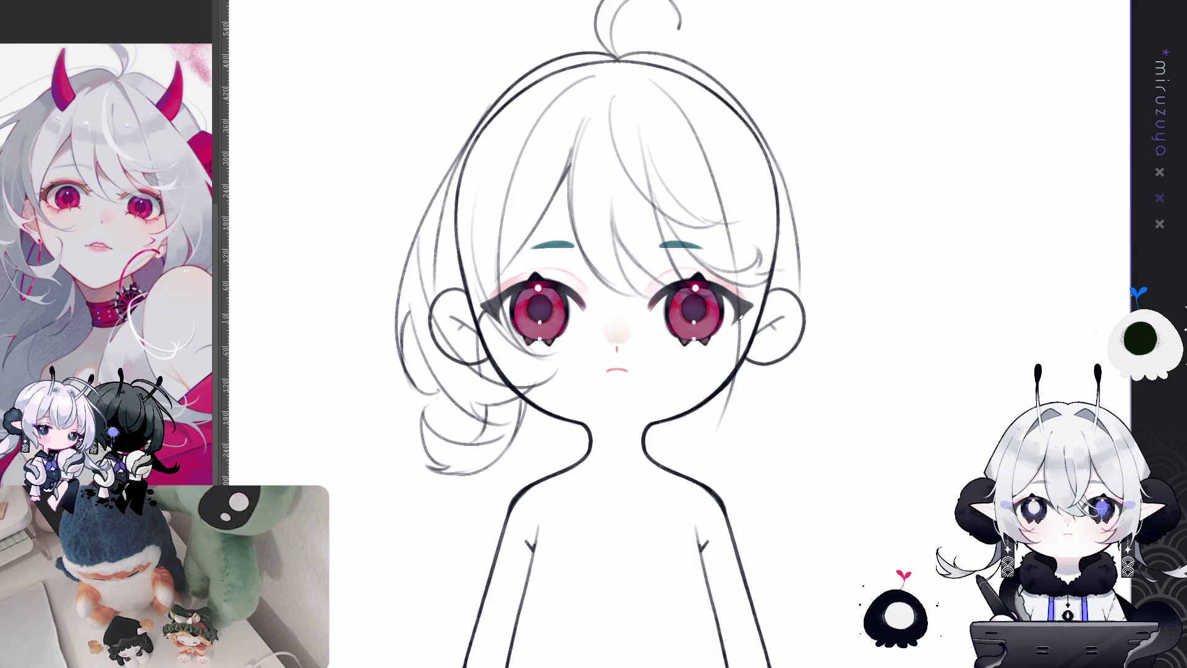
pyautogui.moveTo(766, 339); pyautogui.dragTo(818, 281)
pyautogui.hotkey('ctrl', 'z')
pyautogui.moveTo(788, 229); pyautogui.dragTo(770, 397)
pyautogui.hotkey('ctrl', 'z')
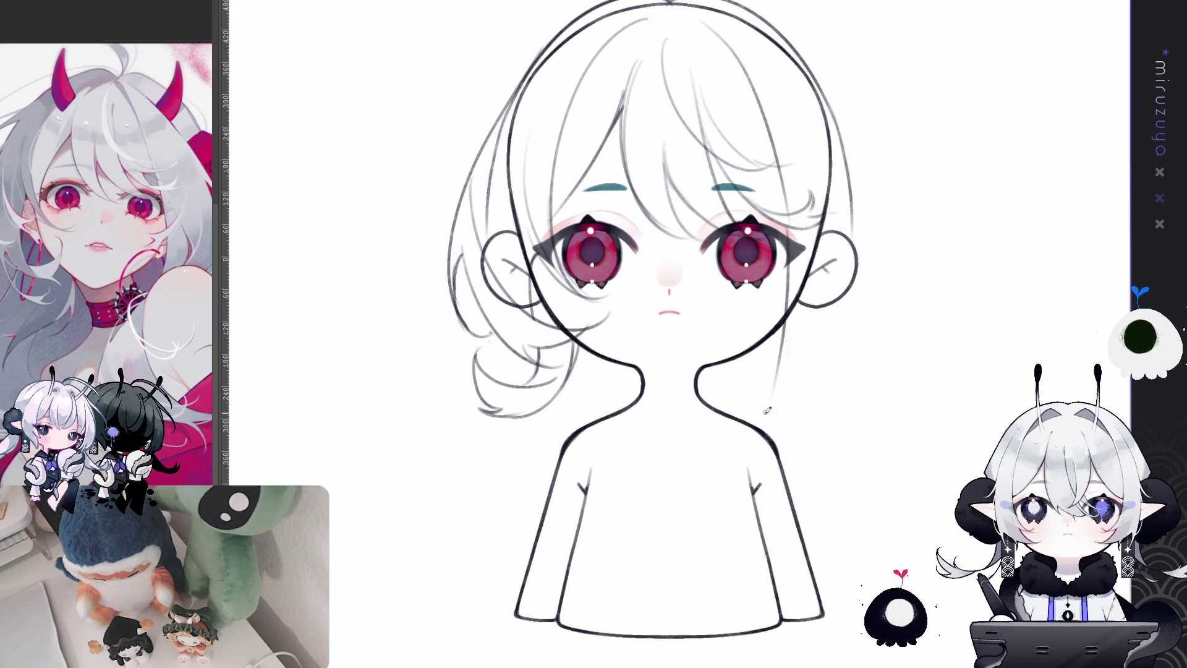
# - Try right-side strands running down the cheek toward the chest, undoing the curled ends
pyautogui.moveTo(791, 220); pyautogui.dragTo(777, 368)
pyautogui.moveTo(791, 315); pyautogui.dragTo(749, 425)
pyautogui.hotkey('ctrl', 'z')
pyautogui.moveTo(793, 312); pyautogui.dragTo(733, 615)
pyautogui.hotkey('ctrl', 'z')
pyautogui.hotkey('ctrl', 'z')
pyautogui.moveTo(794, 337)
pyautogui.mouseDown()
pyautogui.moveTo(739, 440)
pyautogui.moveTo(748, 599)
pyautogui.mouseUp()
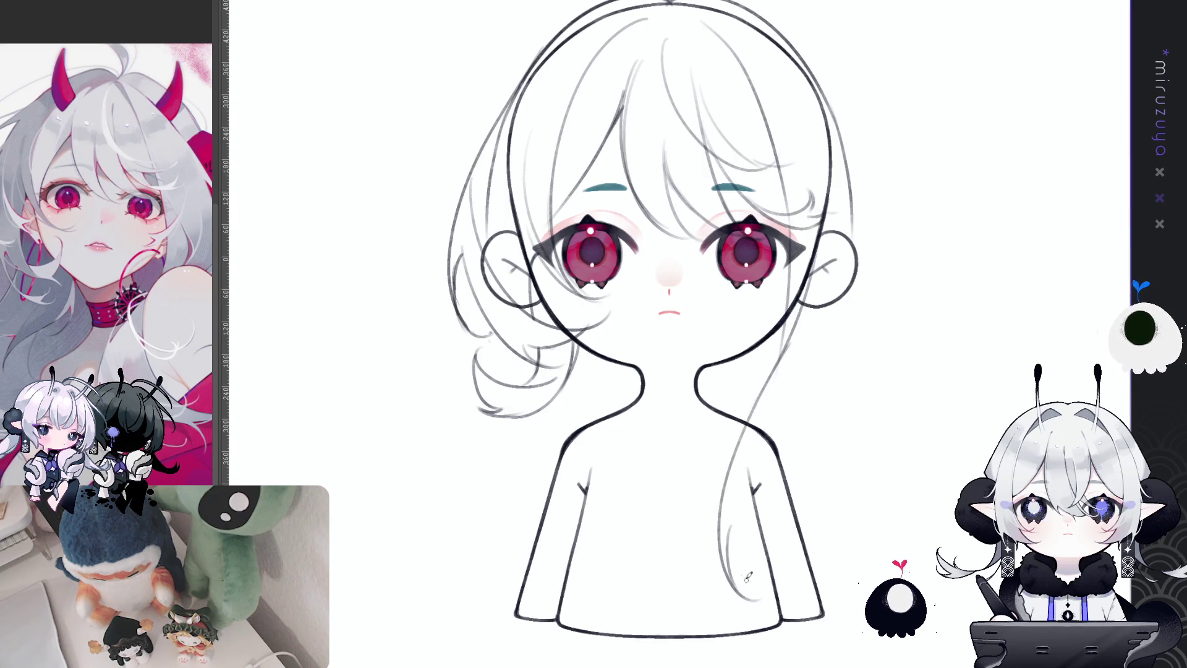
pyautogui.hotkey('ctrl', 'z')
pyautogui.moveTo(726, 513); pyautogui.dragTo(773, 602)
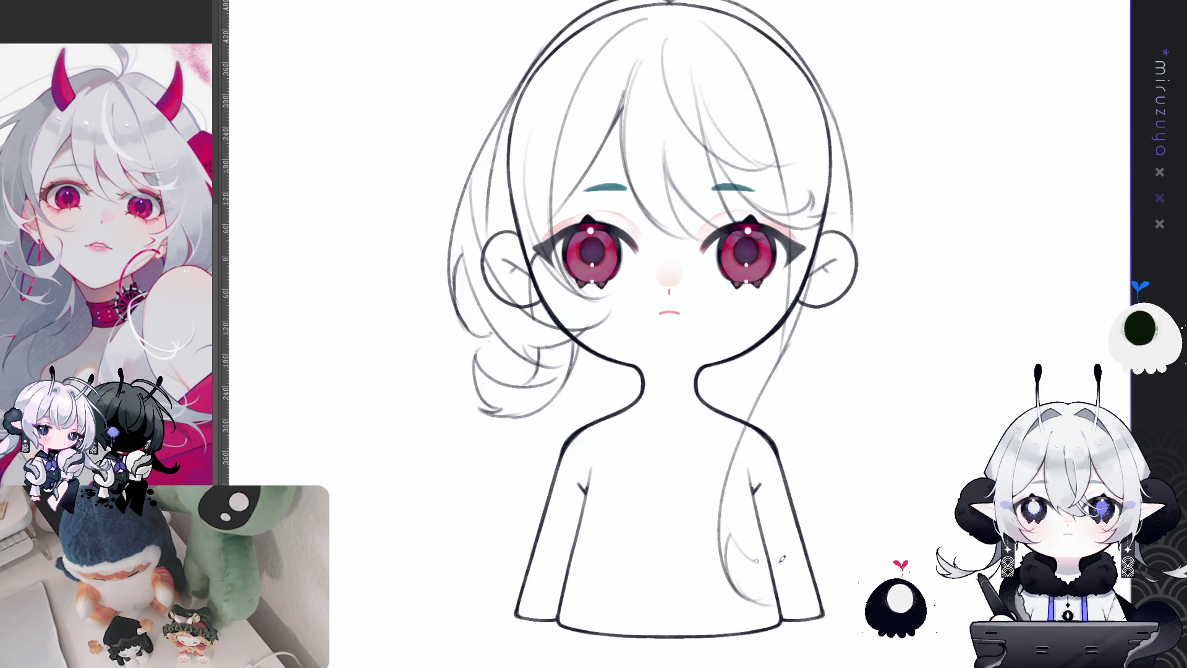
pyautogui.hotkey('ctrl', 'z')
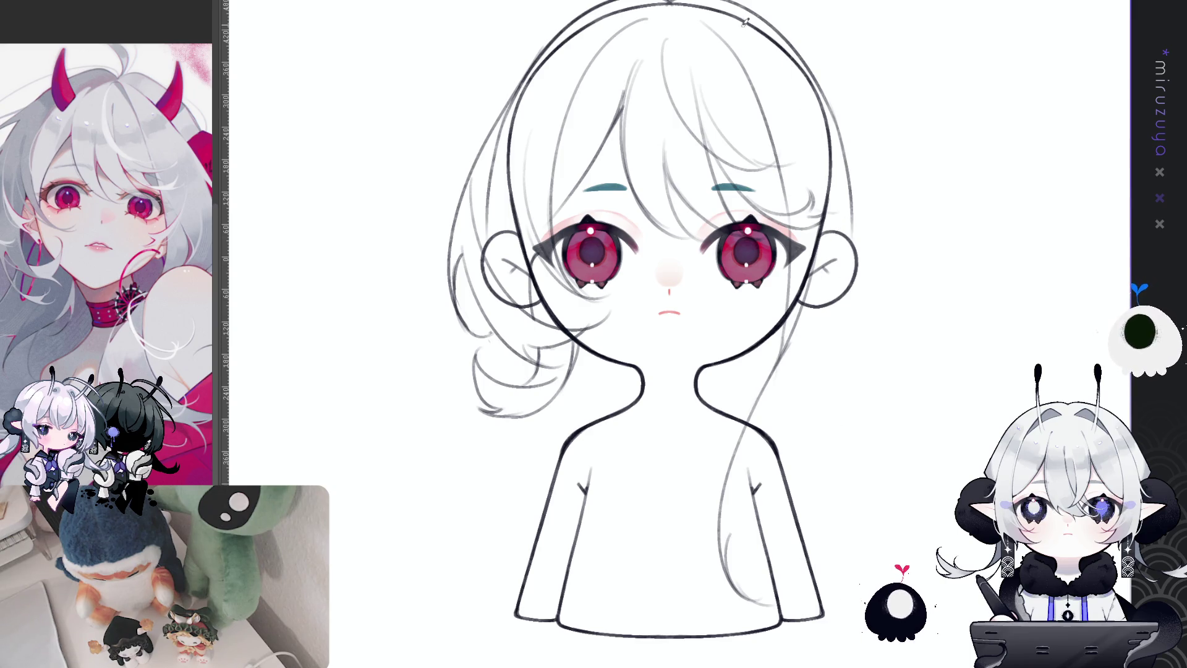
# - Draw a long thin strand down the head's right side from the top
pyautogui.moveTo(732, 28)
pyautogui.mouseDown()
pyautogui.moveTo(733, 104)
pyautogui.moveTo(714, 129)
pyautogui.mouseUp()
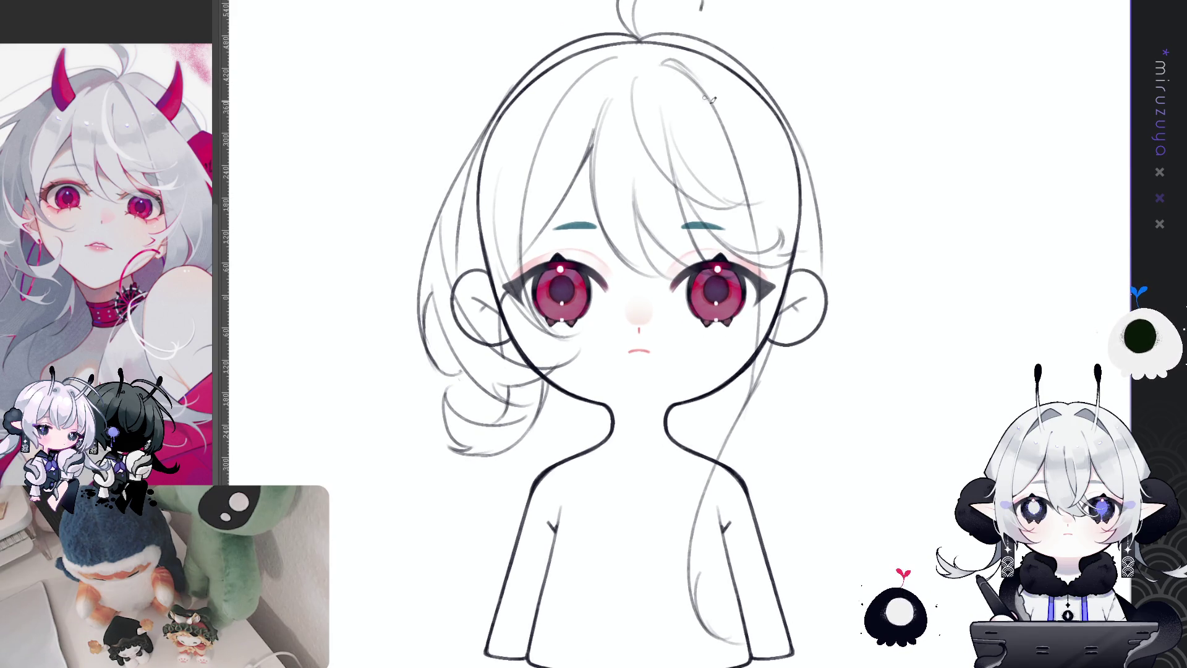
pyautogui.moveTo(744, 104); pyautogui.dragTo(794, 318)
pyautogui.hotkey('ctrl', 'z')
pyautogui.moveTo(745, 92); pyautogui.dragTo(793, 398)
pyautogui.hotkey('ctrl', 'z')
pyautogui.moveTo(742, 84); pyautogui.dragTo(797, 452)
pyautogui.hotkey('ctrl', 'z')
pyautogui.moveTo(742, 83)
pyautogui.mouseDown()
pyautogui.moveTo(803, 410)
pyautogui.moveTo(789, 450)
pyautogui.mouseUp()
pyautogui.hotkey('ctrl', 'z')
pyautogui.moveTo(755, 102)
pyautogui.mouseDown()
pyautogui.moveTo(815, 343)
pyautogui.moveTo(777, 465)
pyautogui.mouseUp()
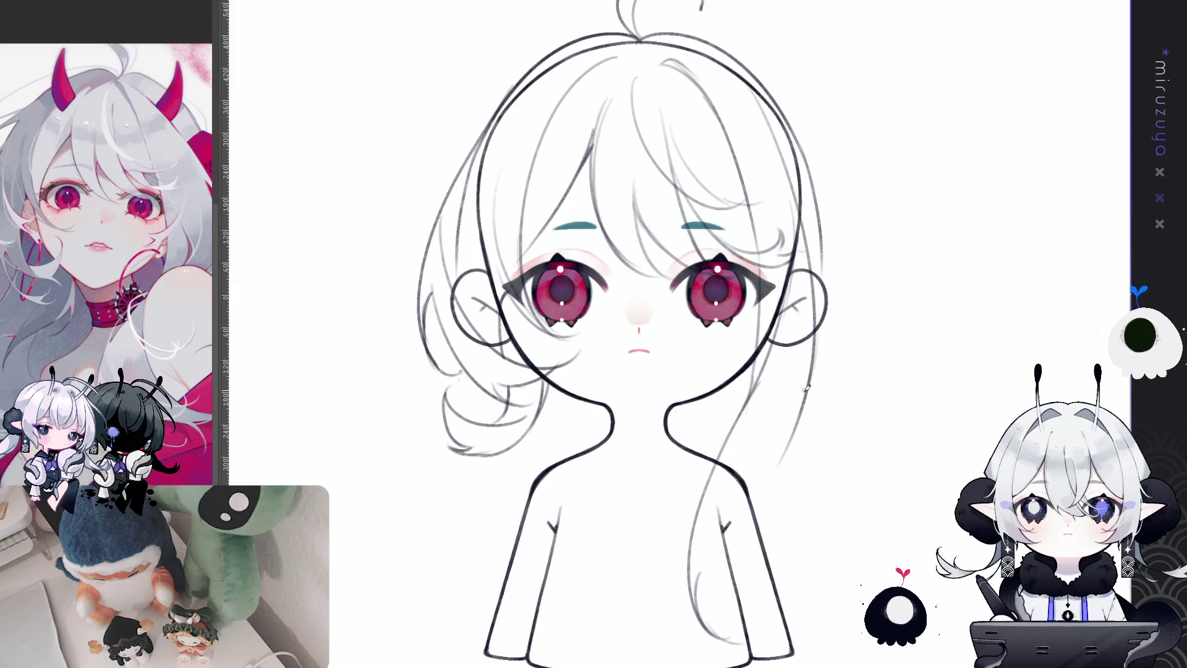
# - Sketch strands from the right ear over the shoulder and chest with curling ends
pyautogui.moveTo(800, 411); pyautogui.dragTo(717, 559)
pyautogui.moveTo(789, 448); pyautogui.dragTo(712, 563)
pyautogui.moveTo(742, 504); pyautogui.dragTo(746, 581)
pyautogui.hotkey('ctrl', 'z')
pyautogui.moveTo(731, 505); pyautogui.dragTo(745, 573)
pyautogui.moveTo(728, 511)
pyautogui.mouseDown()
pyautogui.moveTo(837, 544)
pyautogui.moveTo(774, 601)
pyautogui.mouseUp()
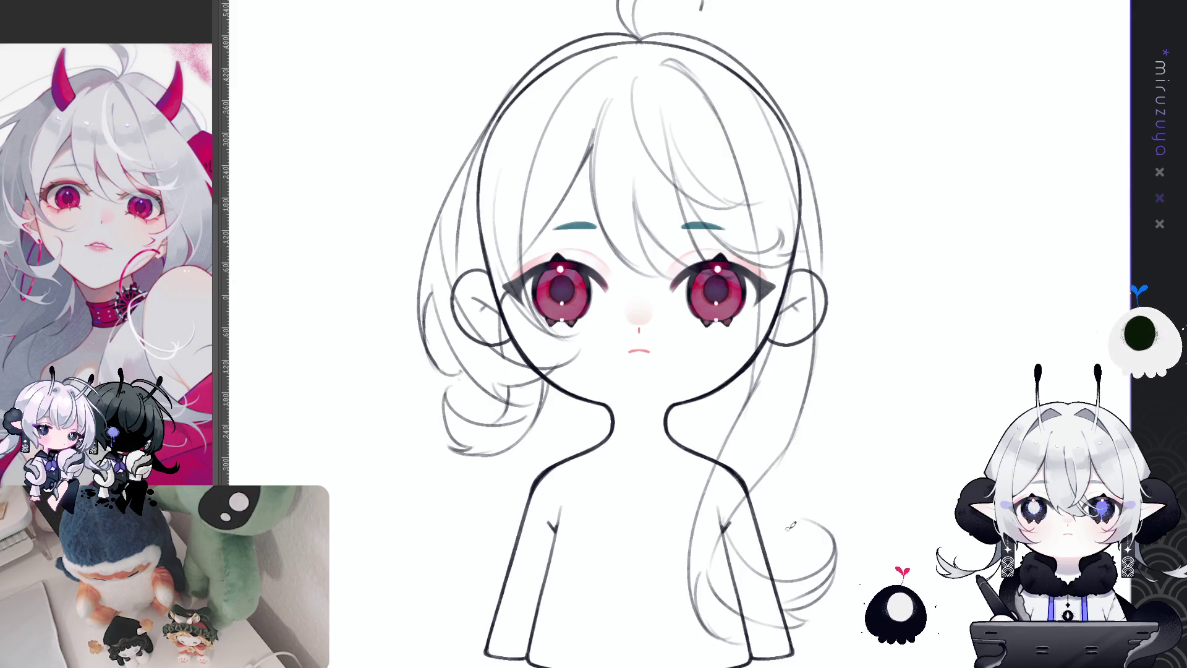
pyautogui.moveTo(877, 474); pyautogui.dragTo(843, 458)
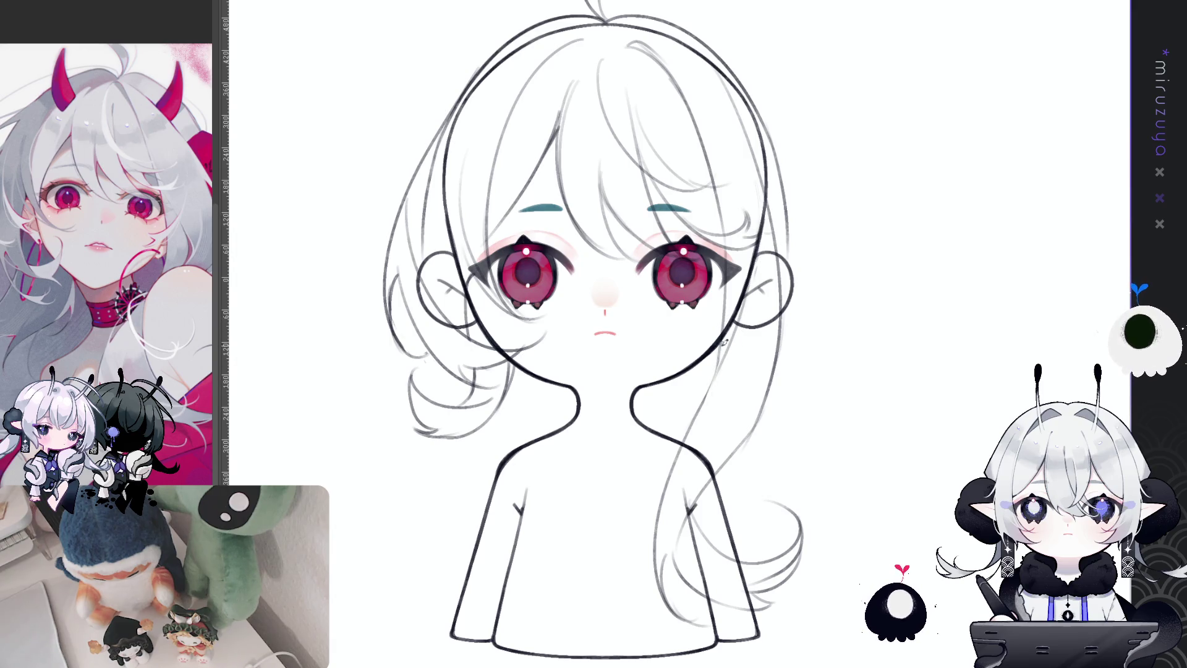
pyautogui.moveTo(713, 389); pyautogui.dragTo(657, 543)
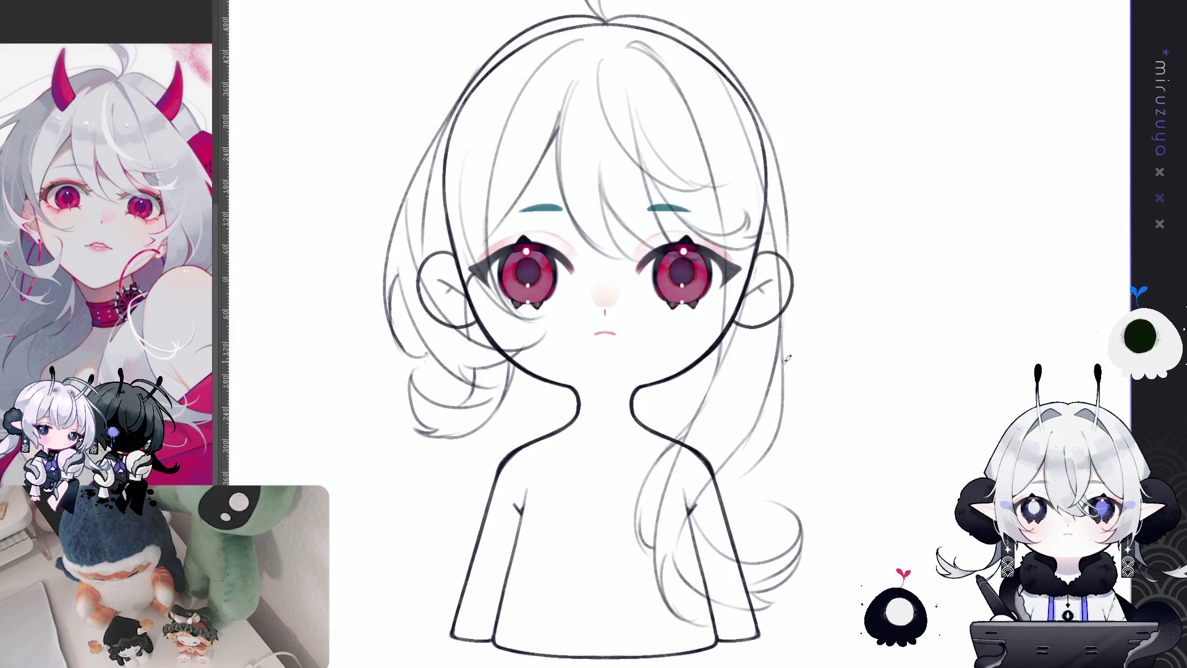
pyautogui.moveTo(784, 312); pyautogui.dragTo(835, 485)
pyautogui.moveTo(1027, 446)
pyautogui.mouseDown()
pyautogui.moveTo(1066, 394)
pyautogui.moveTo(1024, 487)
pyautogui.mouseUp()
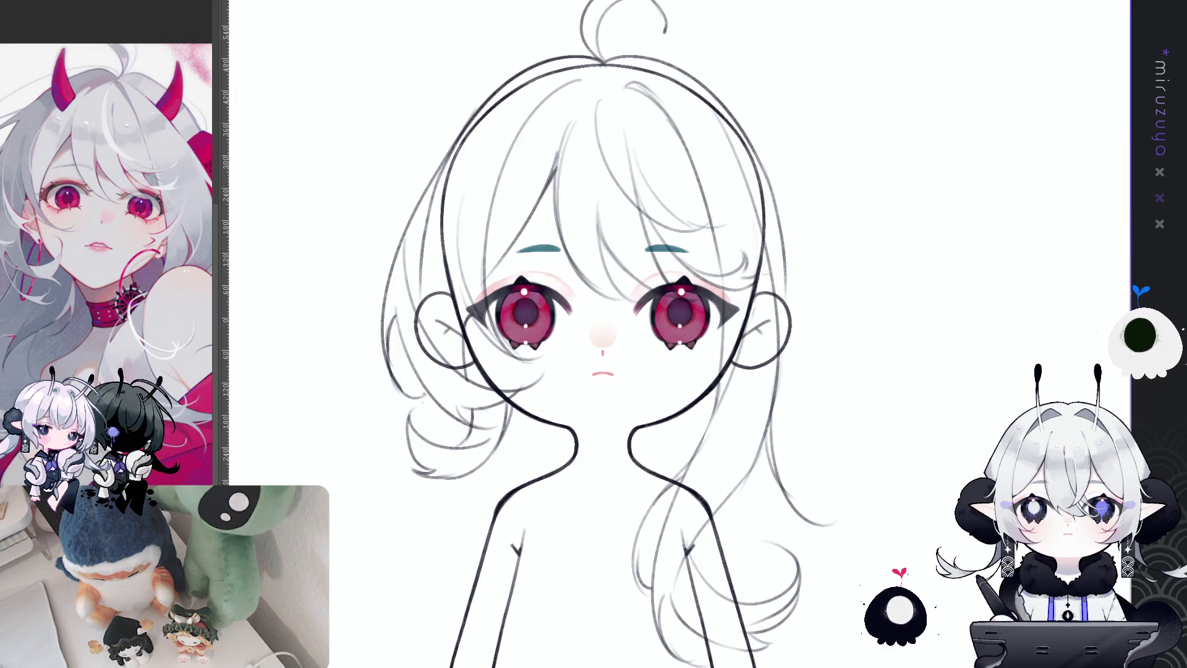
# - Outline a rounded cloud-shaped bun right of the head, re-stroking its top, side and bottom
pyautogui.moveTo(612, 334); pyautogui.dragTo(627, 330)
pyautogui.moveTo(798, 244)
pyautogui.mouseDown()
pyautogui.moveTo(779, 253)
pyautogui.moveTo(817, 232)
pyautogui.moveTo(812, 364)
pyautogui.moveTo(785, 376)
pyautogui.mouseUp()
pyautogui.moveTo(852, 334); pyautogui.dragTo(816, 368)
pyautogui.moveTo(850, 309); pyautogui.dragTo(832, 355)
pyautogui.moveTo(767, 236)
pyautogui.mouseDown()
pyautogui.moveTo(831, 233)
pyautogui.moveTo(841, 255)
pyautogui.mouseUp()
pyautogui.moveTo(861, 337)
pyautogui.mouseDown()
pyautogui.moveTo(823, 366)
pyautogui.moveTo(781, 373)
pyautogui.mouseUp()
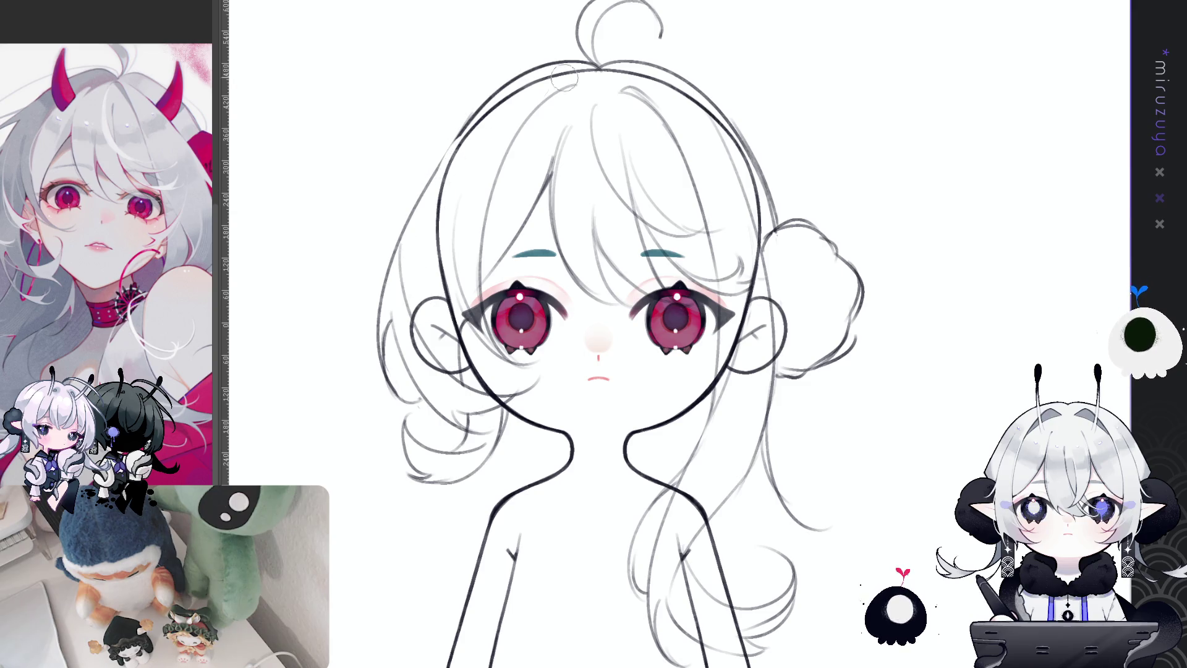
pyautogui.scroll(1, 834, 364)
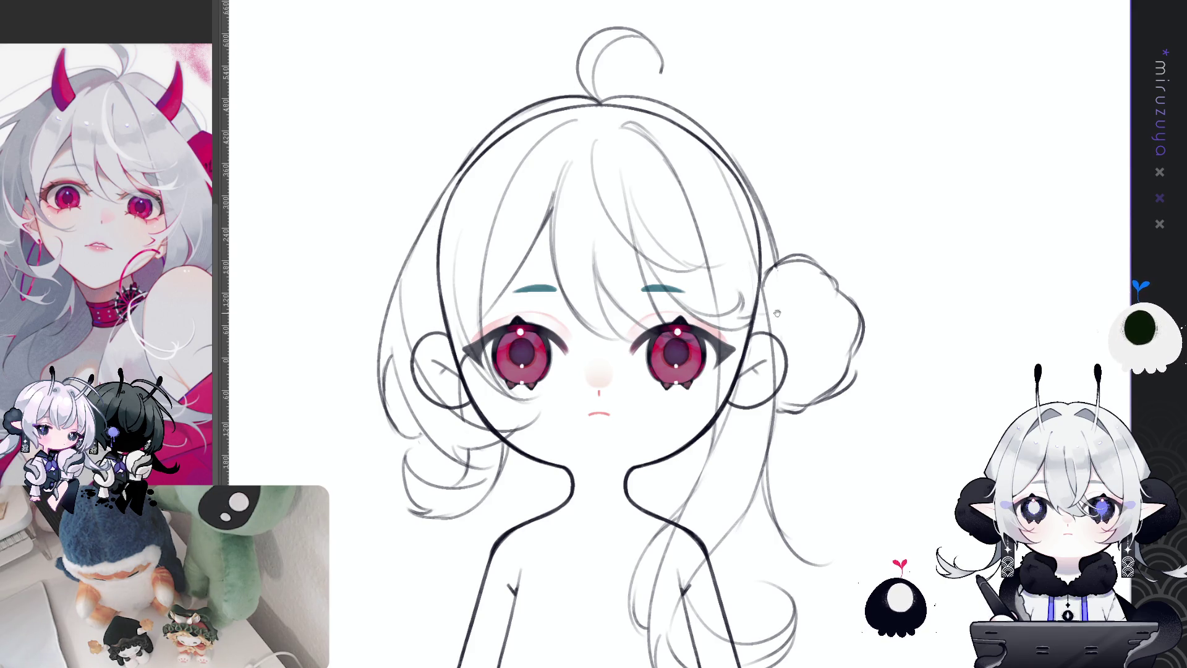
pyautogui.scroll(1, 777, 313)
pyautogui.scroll(1, 777, 314)
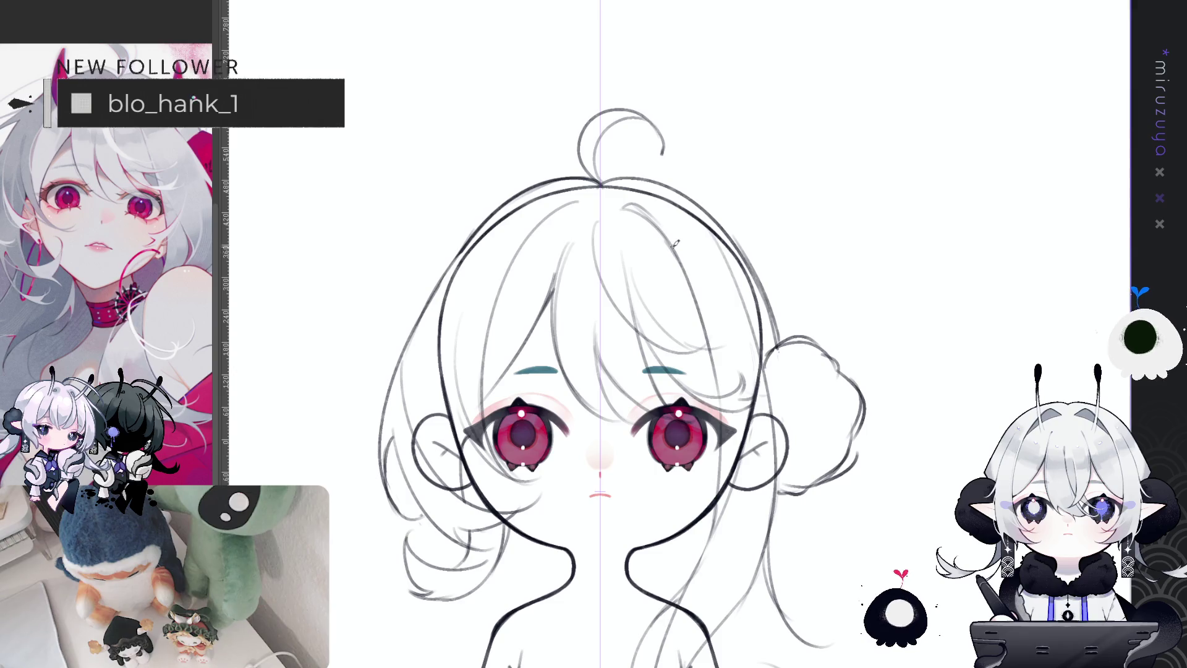
# - Draw mirrored horns above the head, then redraw them as a shorter curved pair
pyautogui.moveTo(676, 243); pyautogui.dragTo(693, 143)
pyautogui.hotkey('ctrl', 'z')
pyautogui.moveTo(671, 241)
pyautogui.mouseDown()
pyautogui.moveTo(693, 141)
pyautogui.moveTo(711, 232)
pyautogui.moveTo(682, 272)
pyautogui.mouseUp()
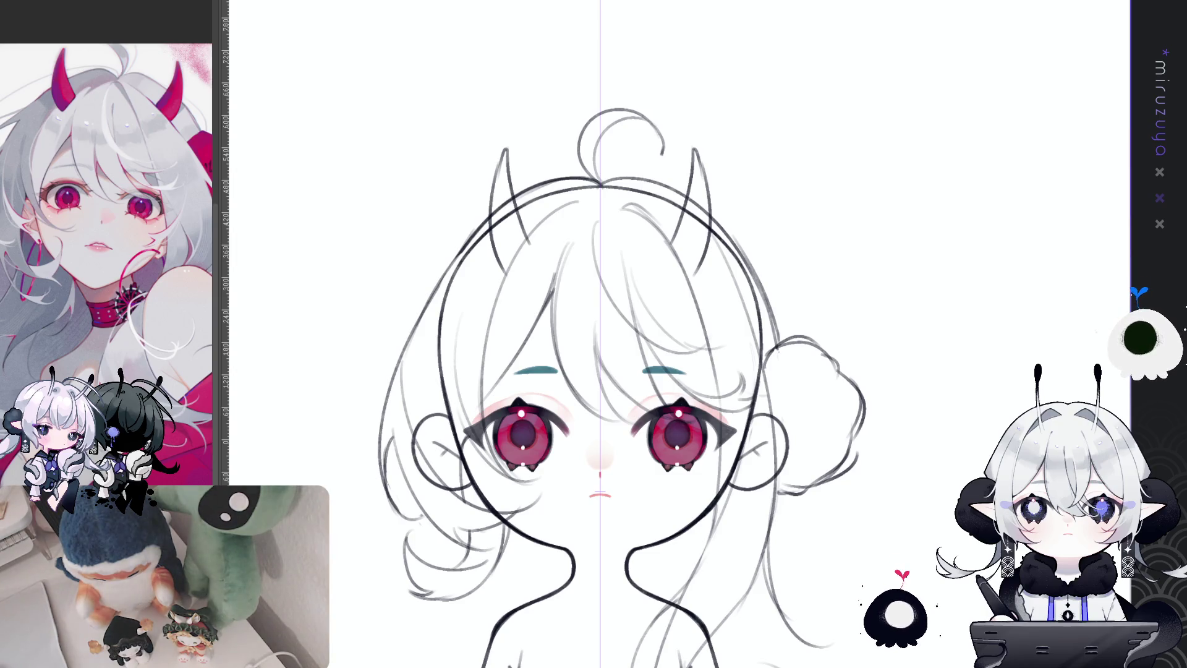
pyautogui.scroll(-2, 958, 352)
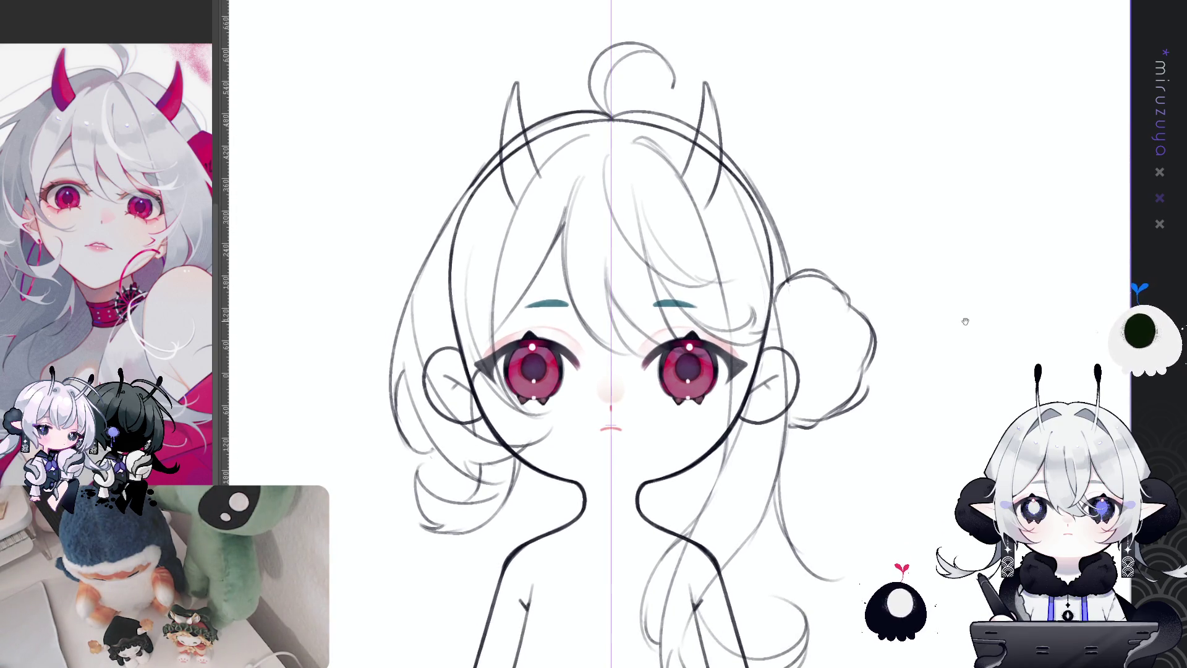
pyautogui.hotkey('ctrl', 'z')
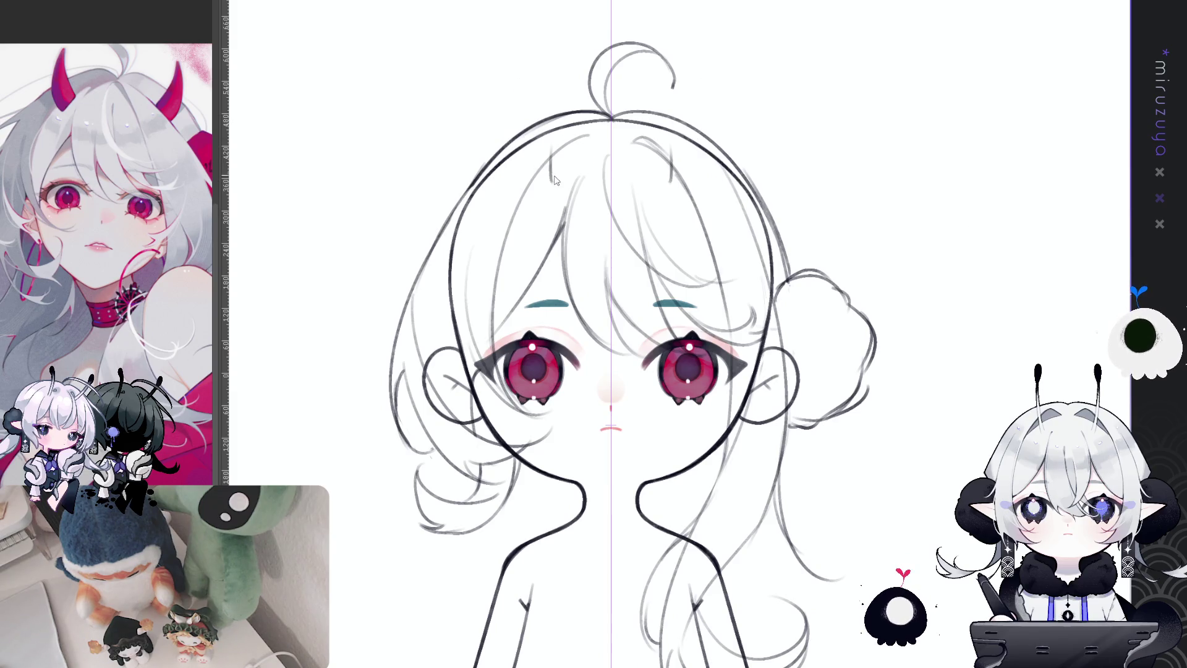
pyautogui.moveTo(558, 178)
pyautogui.mouseDown()
pyautogui.moveTo(545, 112)
pyautogui.moveTo(542, 205)
pyautogui.moveTo(560, 177)
pyautogui.mouseUp()
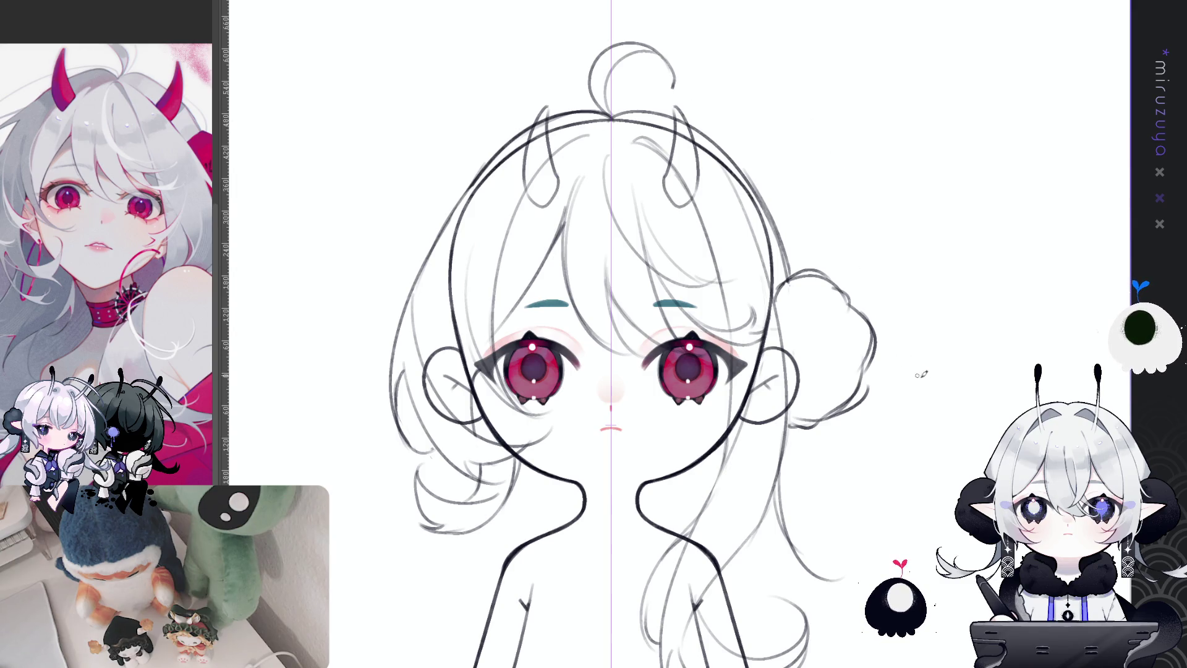
pyautogui.moveTo(988, 497)
pyautogui.mouseDown()
pyautogui.moveTo(988, 395)
pyautogui.moveTo(994, 414)
pyautogui.mouseUp()
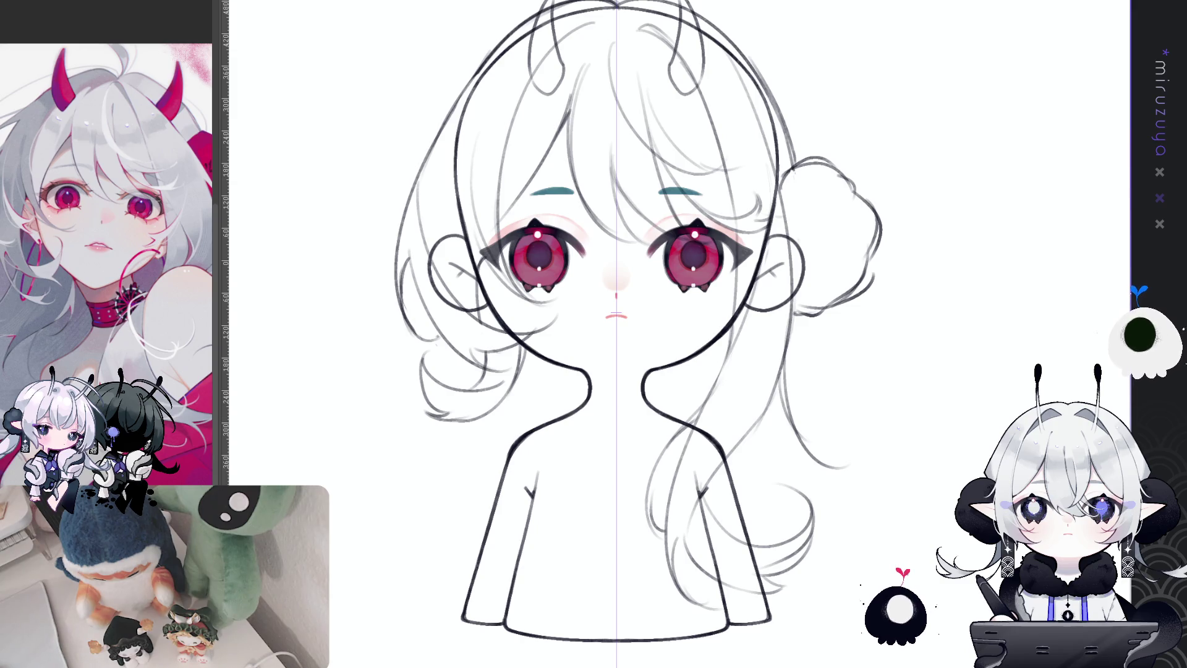
pyautogui.moveTo(613, 334); pyautogui.dragTo(608, 366)
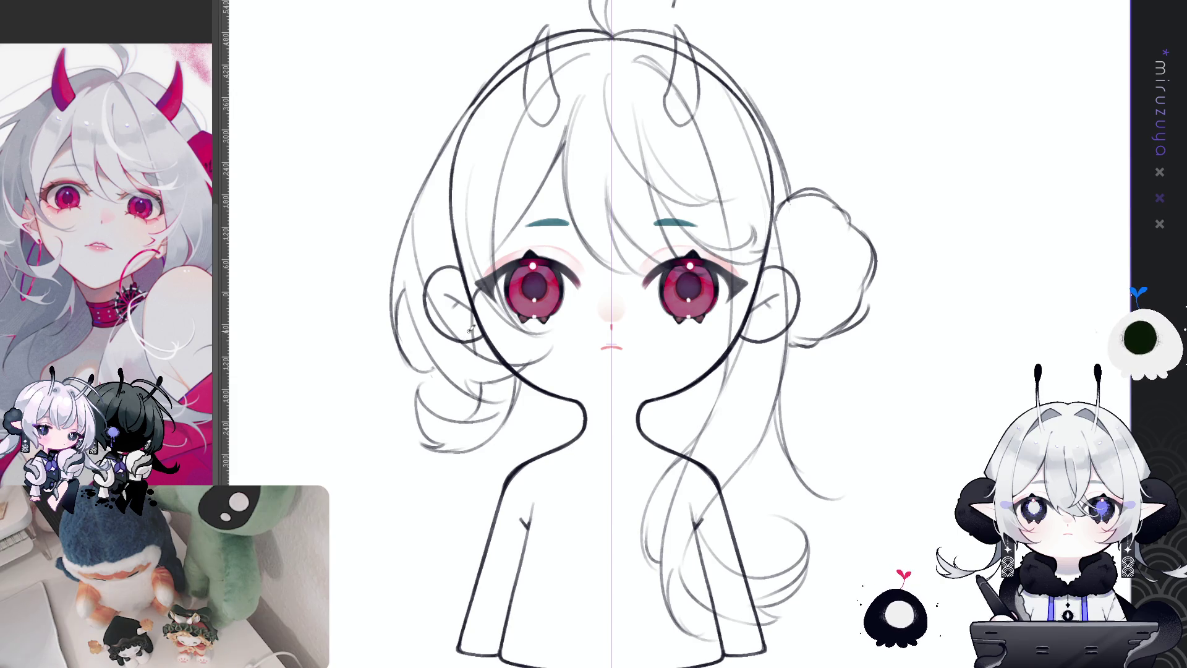
# - Erase and redraw darker inner edges of mirrored hoop earrings, then hide the symmetry line
pyautogui.moveTo(490, 415)
pyautogui.mouseDown()
pyautogui.moveTo(484, 334)
pyautogui.moveTo(457, 339)
pyautogui.moveTo(476, 414)
pyautogui.mouseUp()
pyautogui.hotkey('ctrl', 'z')
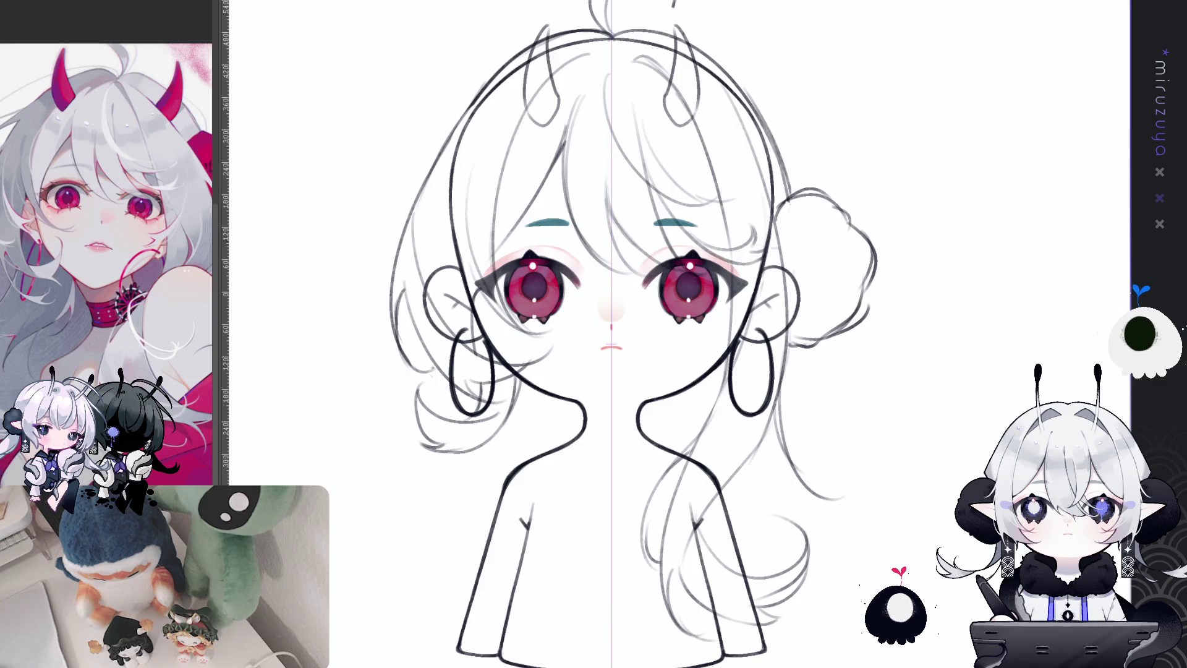
pyautogui.moveTo(745, 337); pyautogui.dragTo(742, 406)
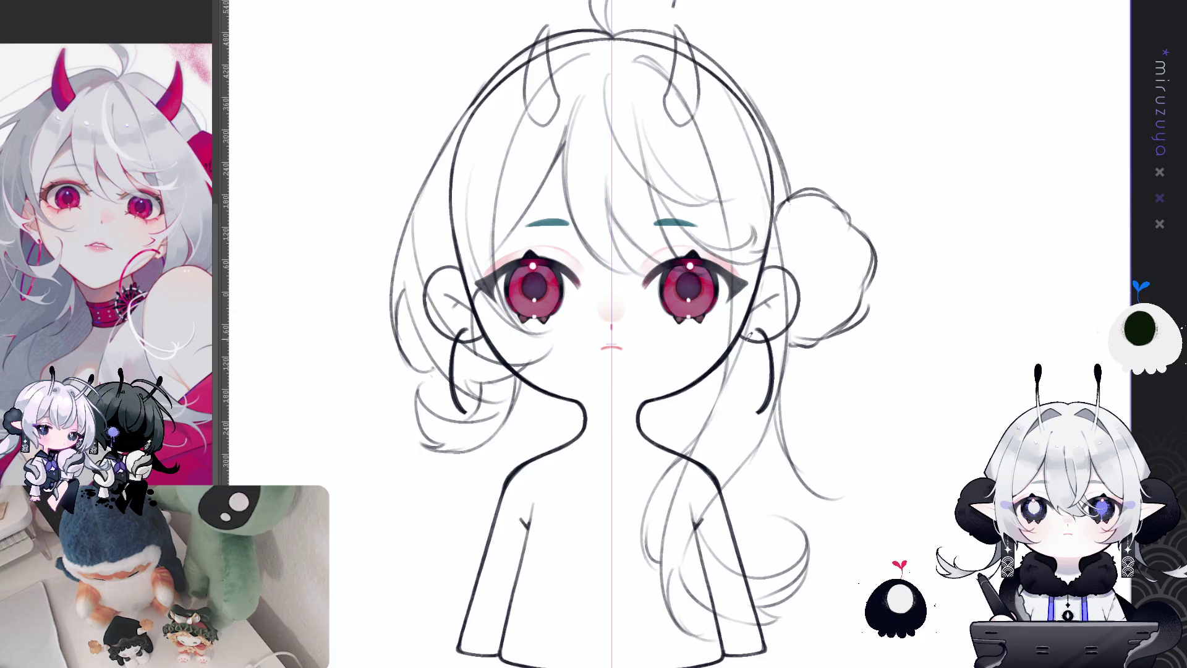
pyautogui.moveTo(742, 337); pyautogui.dragTo(755, 411)
pyautogui.moveTo(744, 332); pyautogui.dragTo(757, 411)
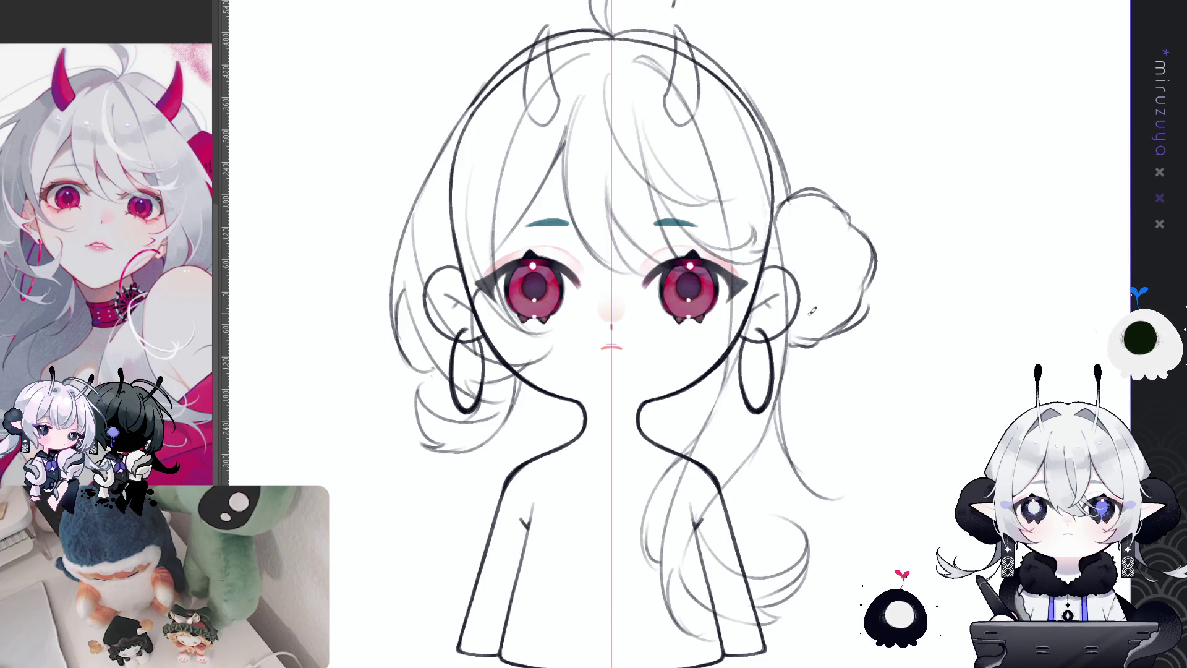
pyautogui.hotkey('ctrl', ';')
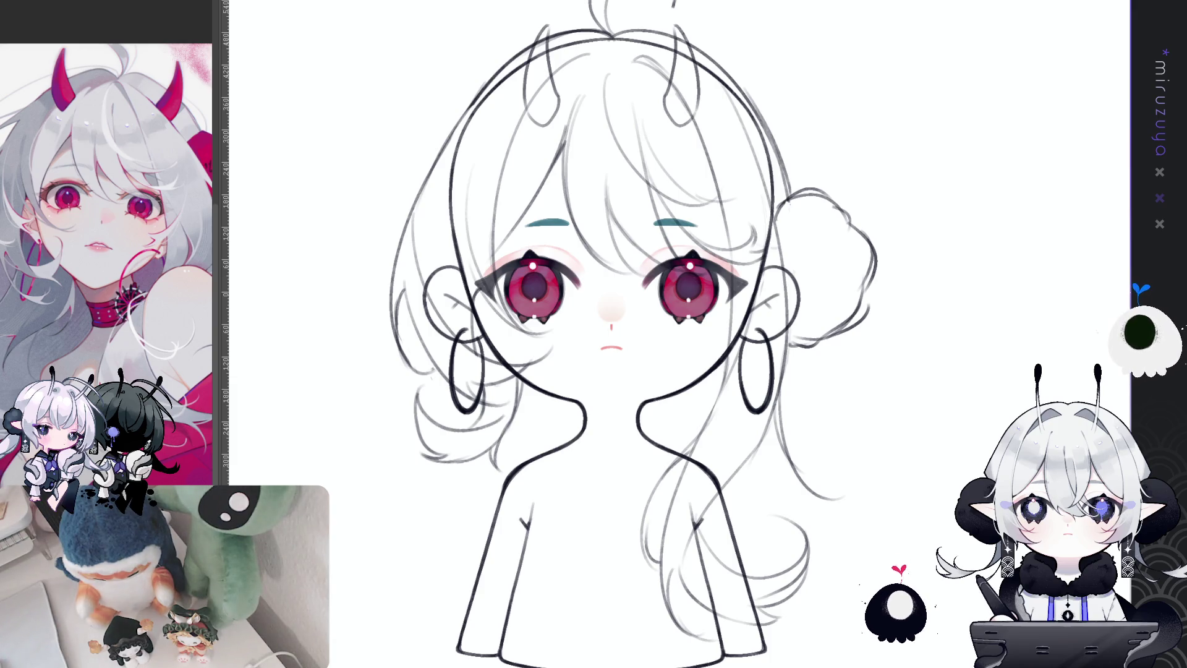
pyautogui.moveTo(612, 334); pyautogui.dragTo(621, 371)
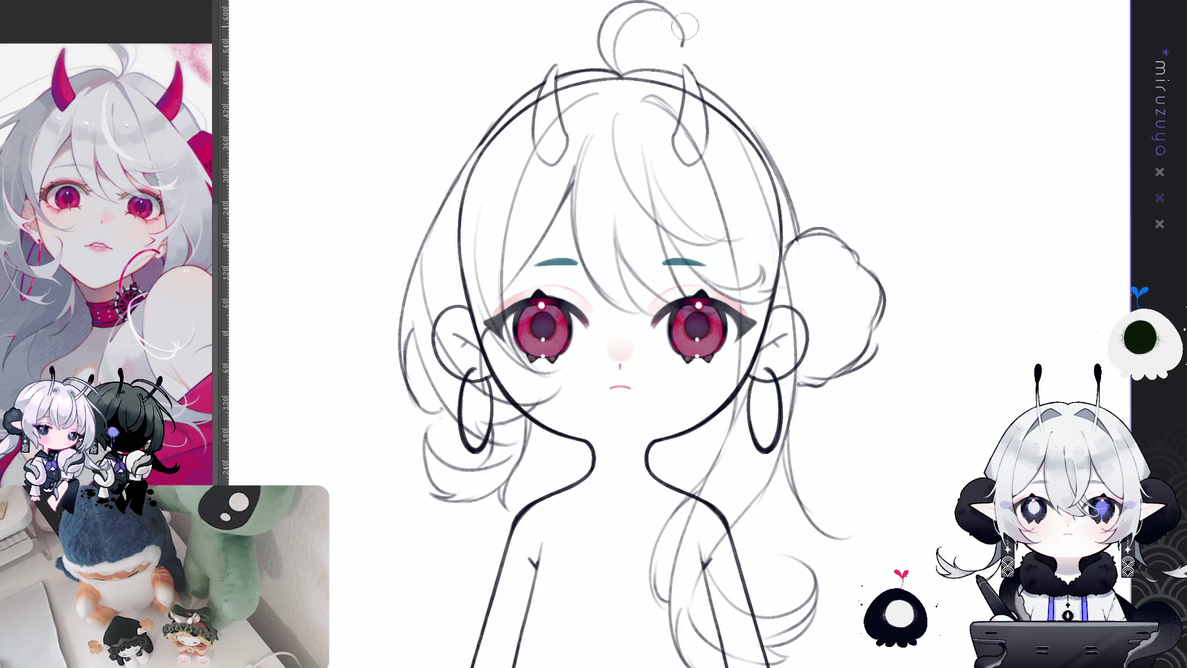
# - Airbrush a pink blush across the nose bridge and lasso both teal eyebrows
pyautogui.moveTo(905, 376)
pyautogui.mouseDown()
pyautogui.moveTo(906, 242)
pyautogui.moveTo(897, 306)
pyautogui.mouseUp()
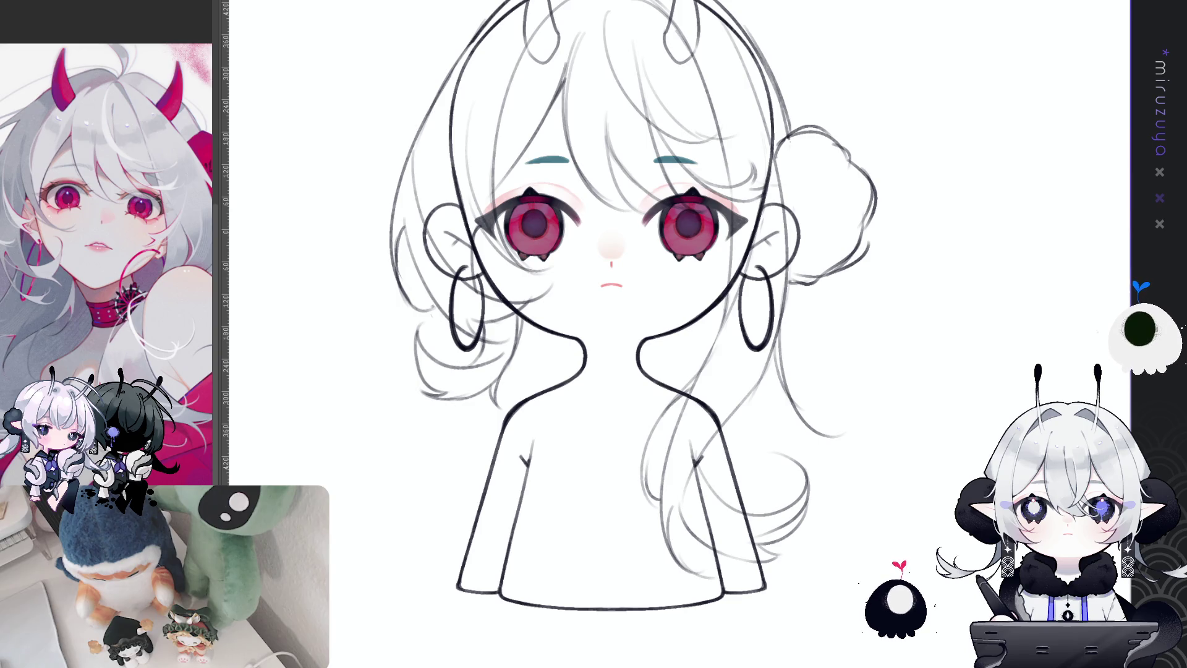
pyautogui.moveTo(604, 248); pyautogui.dragTo(617, 254)
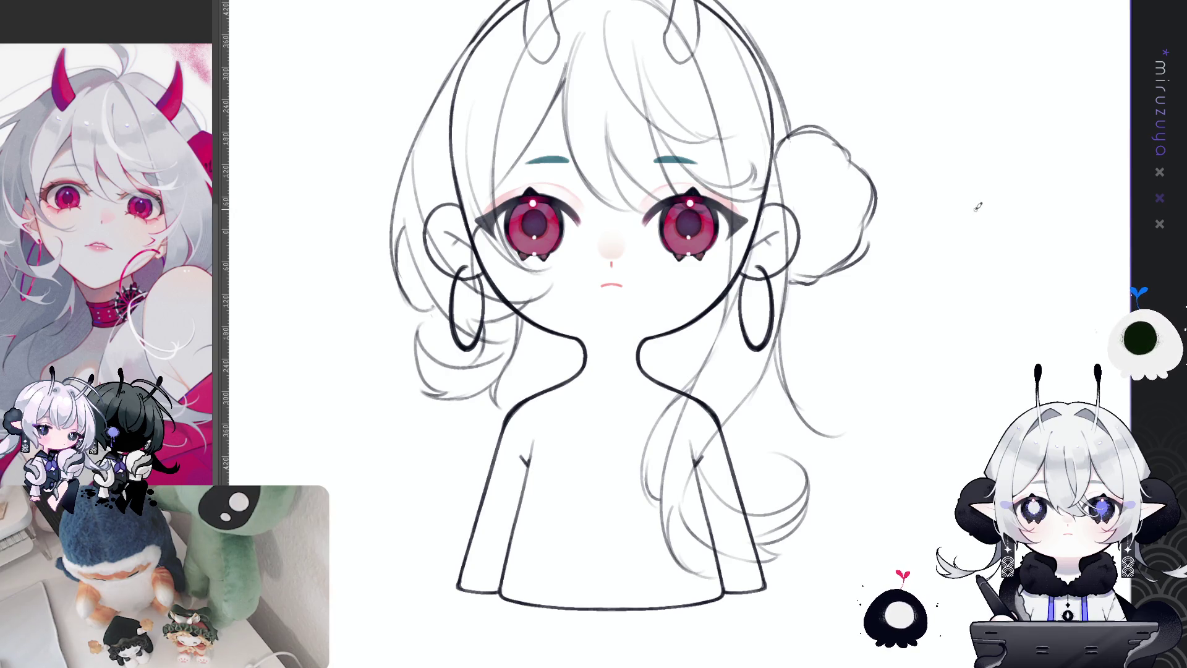
pyautogui.moveTo(640, 126); pyautogui.dragTo(593, 155)
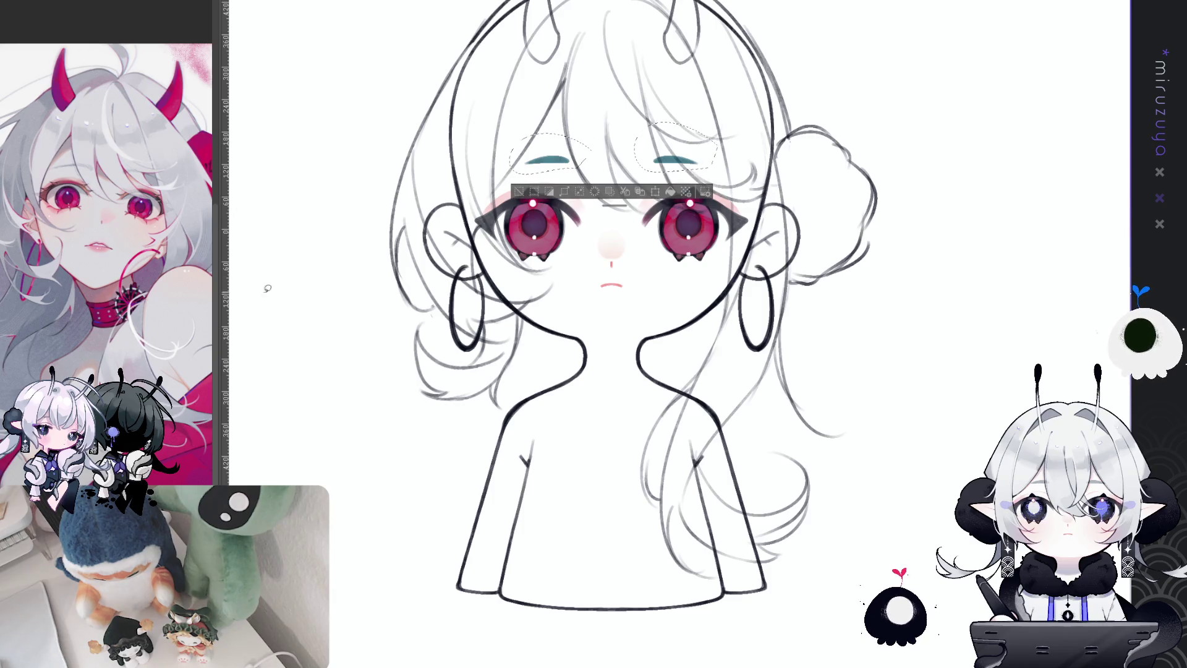
# - Fill the selected eyebrows with black and deselect
pyautogui.click(685, 193)
pyautogui.hotkey('ctrl', 'd')
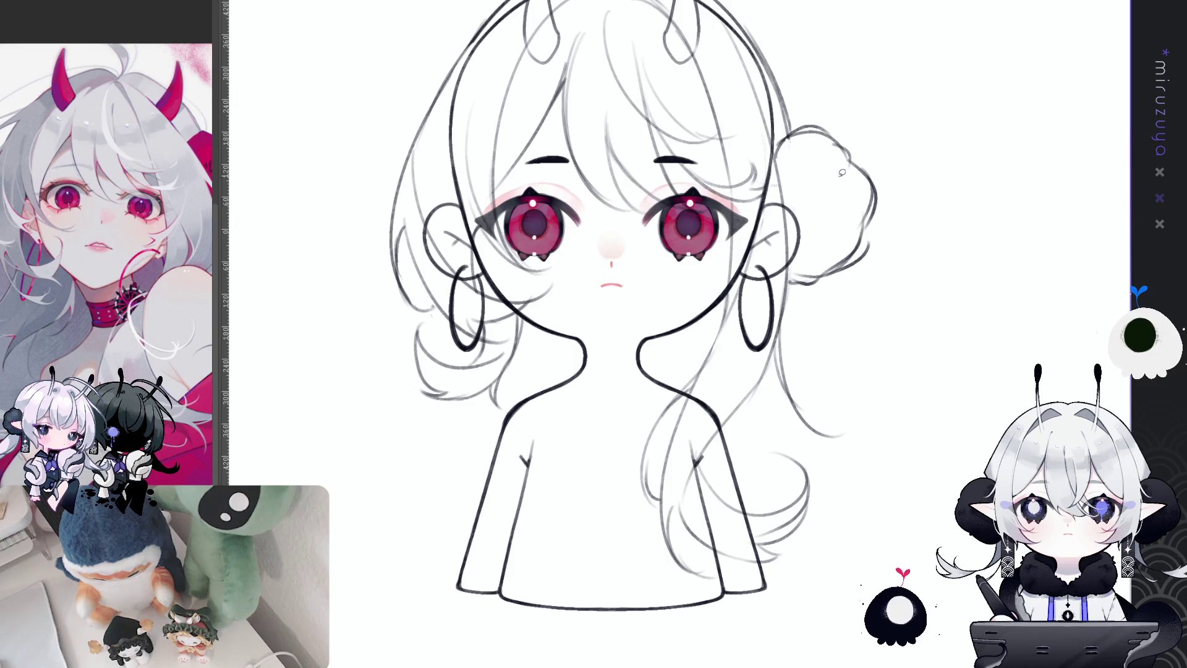
pyautogui.moveTo(951, 525); pyautogui.dragTo(951, 540)
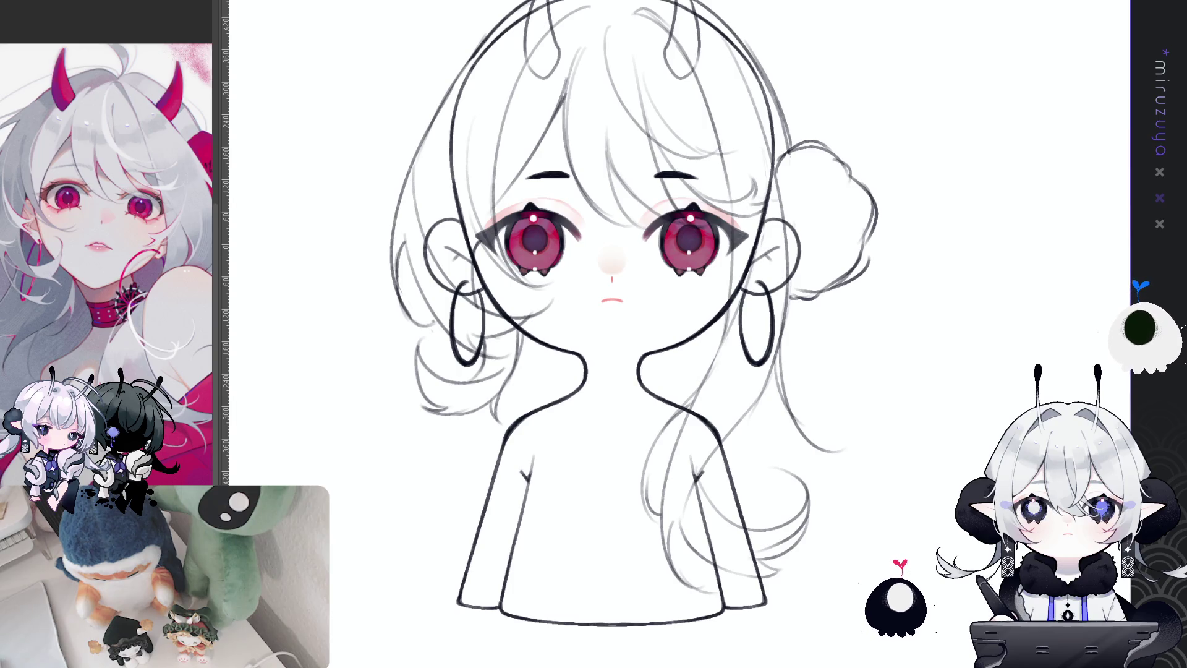
# - Lasso-select around the left side, top and right of the head
pyautogui.moveTo(422, 324); pyautogui.dragTo(391, 380)
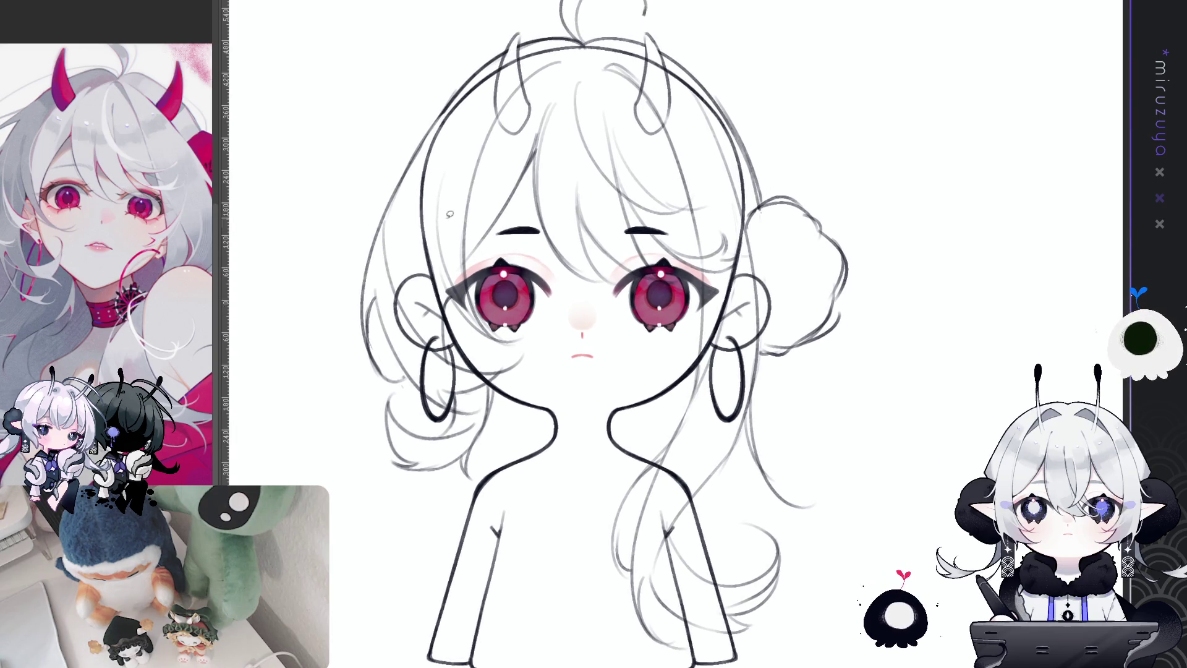
pyautogui.moveTo(449, 361)
pyautogui.mouseDown()
pyautogui.moveTo(405, 346)
pyautogui.moveTo(410, 159)
pyautogui.mouseUp()
pyautogui.moveTo(549, 10)
pyautogui.mouseDown()
pyautogui.moveTo(797, 161)
pyautogui.moveTo(769, 246)
pyautogui.moveTo(710, 377)
pyautogui.moveTo(707, 309)
pyautogui.moveTo(444, 298)
pyautogui.mouseUp()
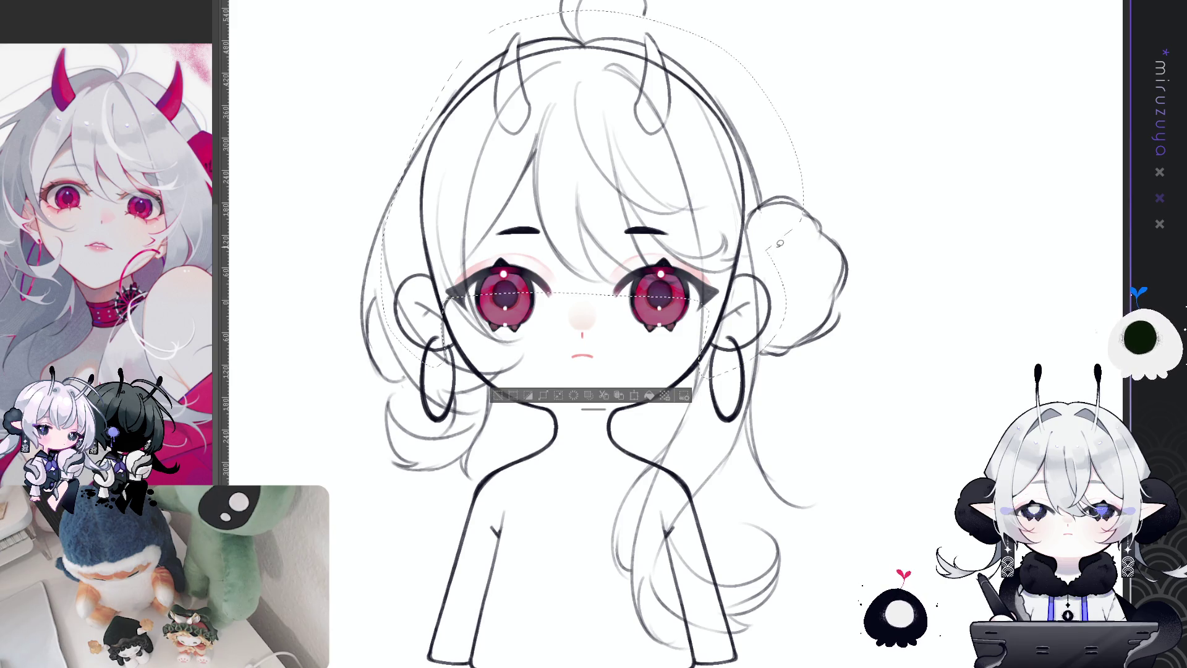
pyautogui.hotkey('ctrl', 'd')
pyautogui.moveTo(716, 314); pyautogui.dragTo(522, 101)
pyautogui.moveTo(441, 215); pyautogui.dragTo(447, 305)
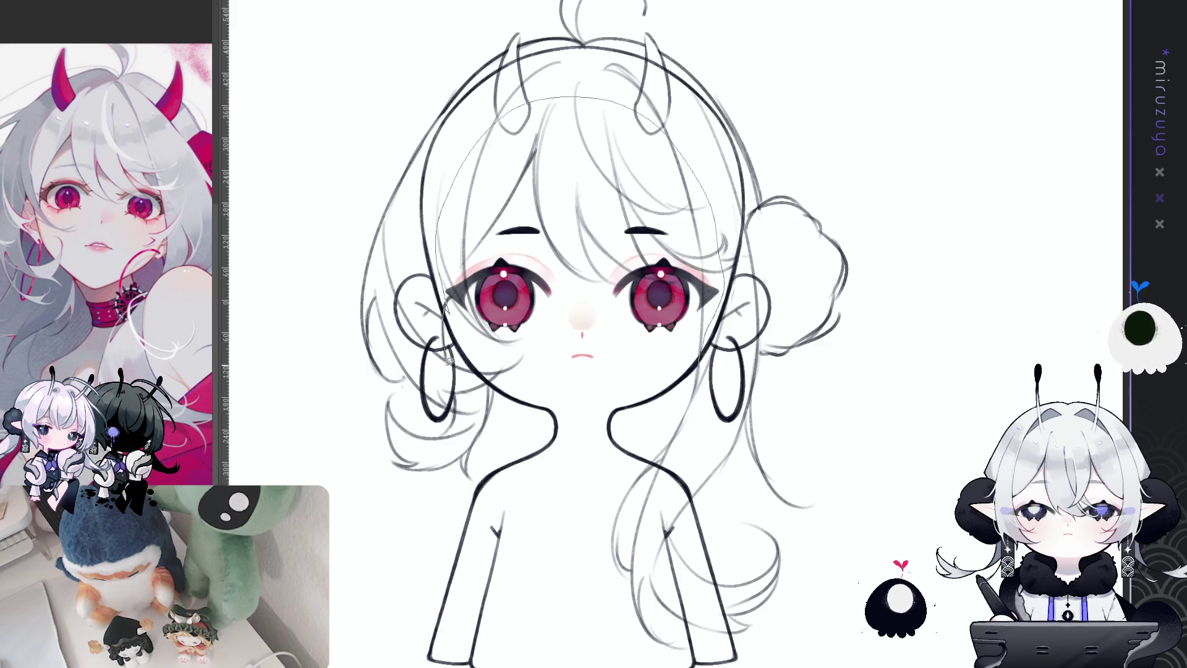
pyautogui.moveTo(445, 314)
pyautogui.mouseDown()
pyautogui.moveTo(817, 224)
pyautogui.moveTo(704, 368)
pyautogui.mouseUp()
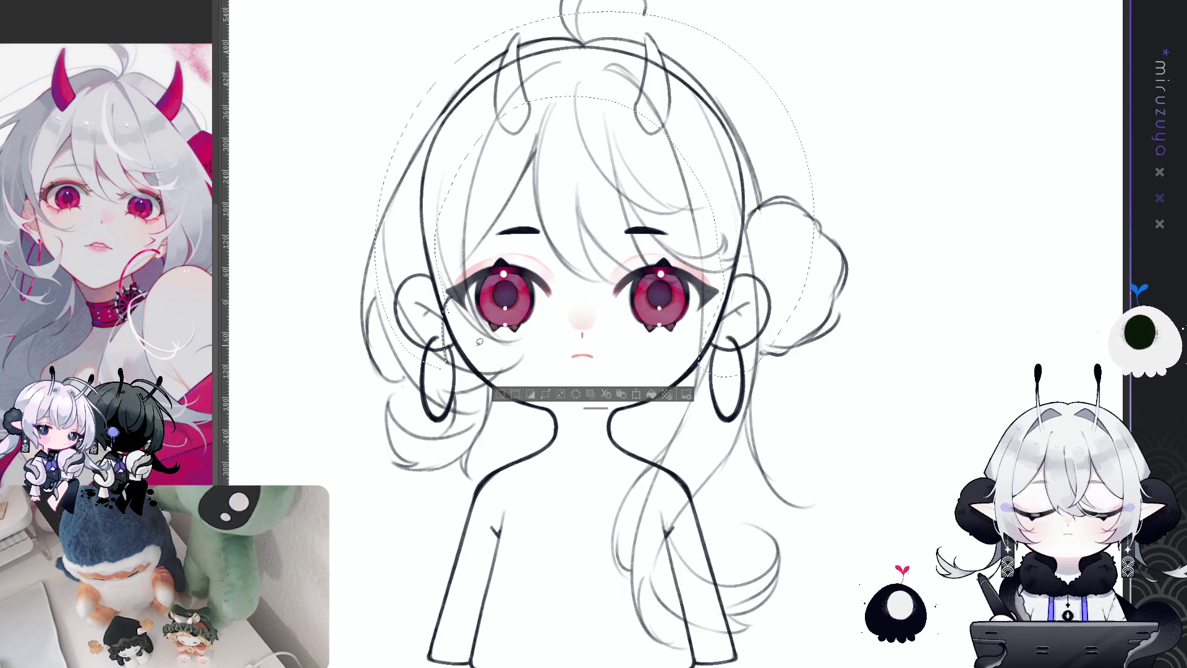
pyautogui.hotkey('ctrl', 'd')
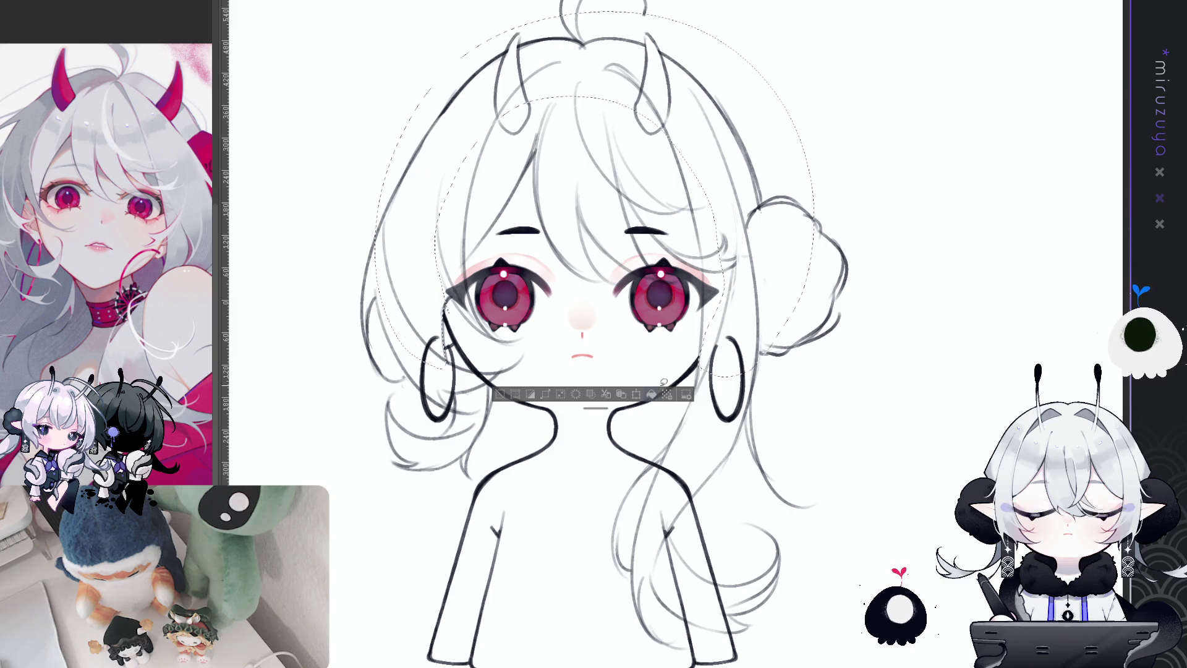
pyautogui.moveTo(584, 248); pyautogui.dragTo(559, 312)
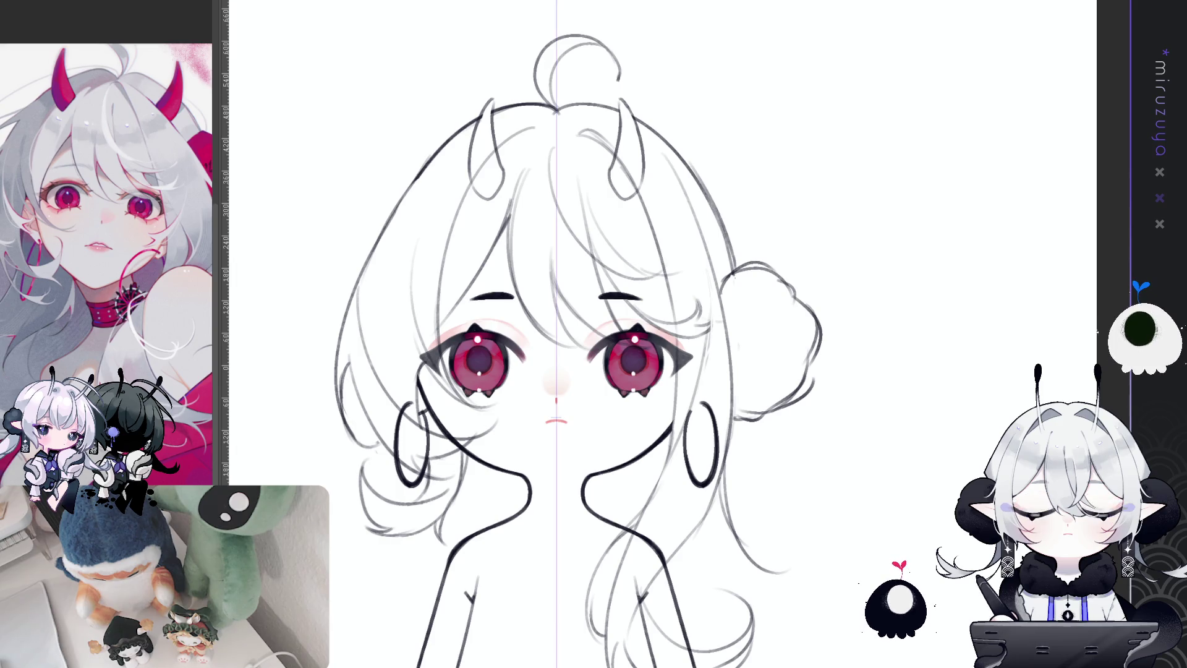
# - With symmetry on, enlarge the Liquify brush and push the top bun slightly lower
pyautogui.hotkey('ctrl', 'h')
pyautogui.hotkey('ctrl', 'h')
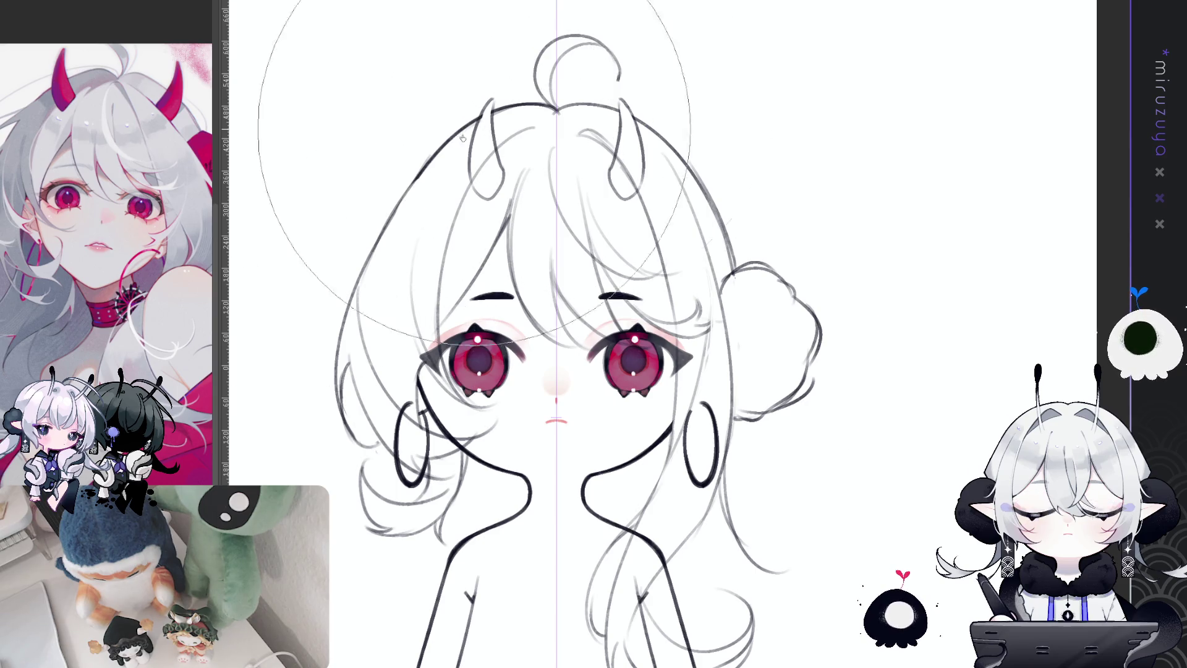
pyautogui.press(']')
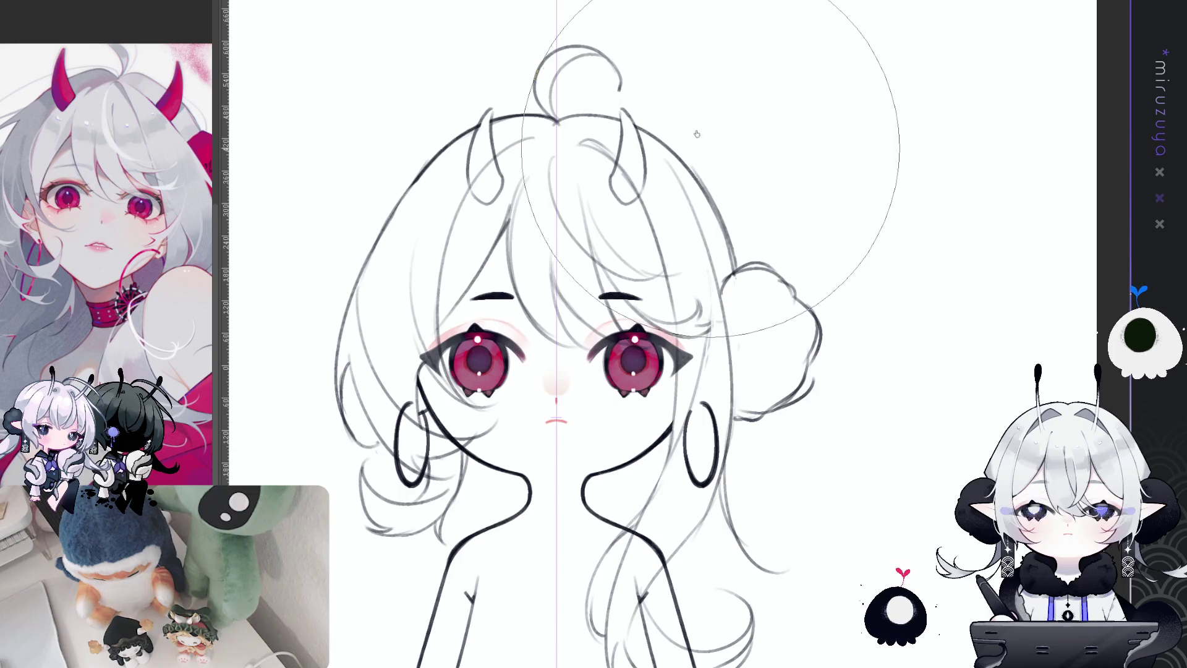
pyautogui.moveTo(575, 62); pyautogui.dragTo(710, 140)
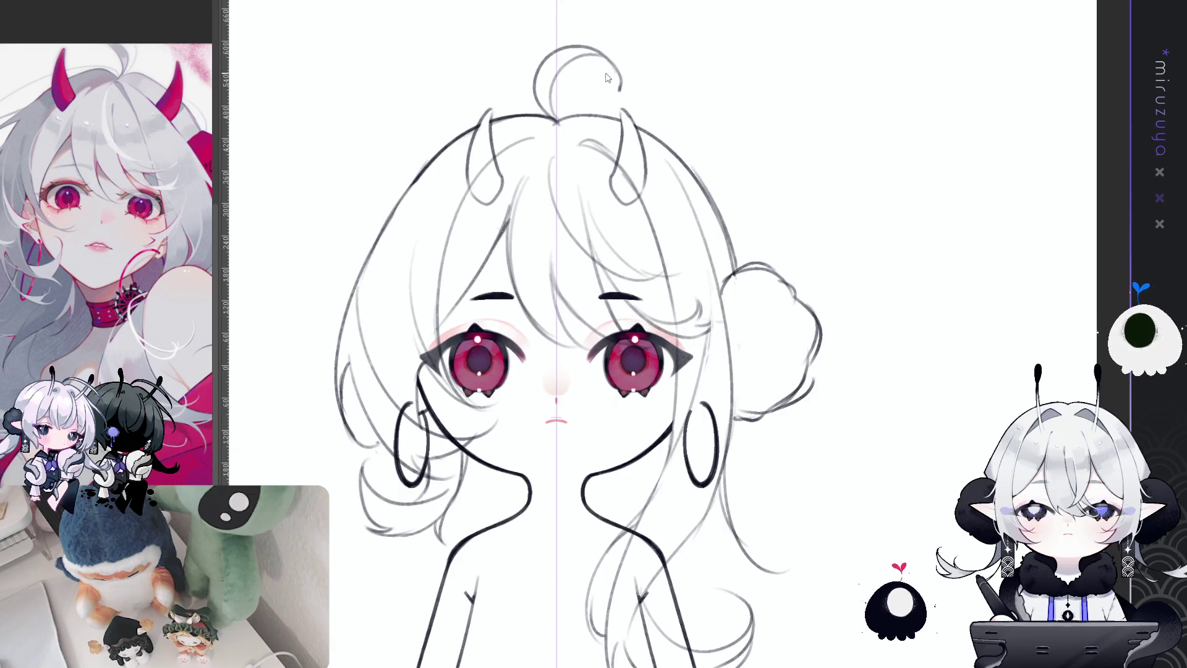
pyautogui.moveTo(562, 37); pyautogui.dragTo(790, 243)
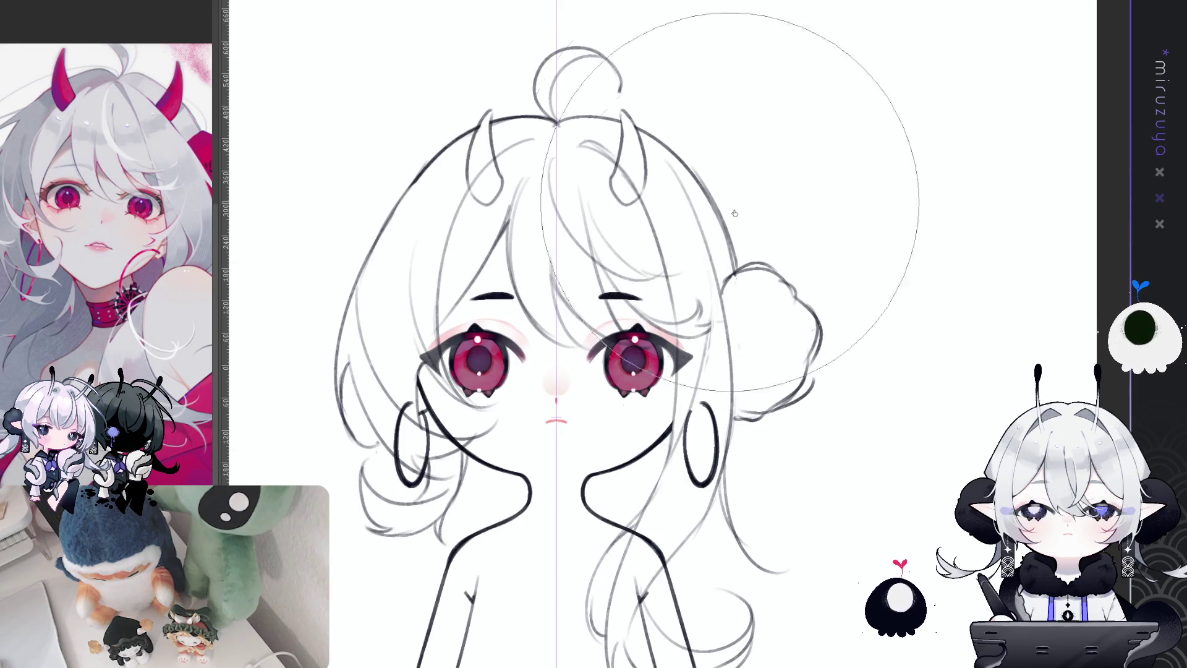
# - Delete and restore the hoop earrings, then rotate the canvas to lay the figure sideways
pyautogui.moveTo(918, 489); pyautogui.dragTo(904, 377)
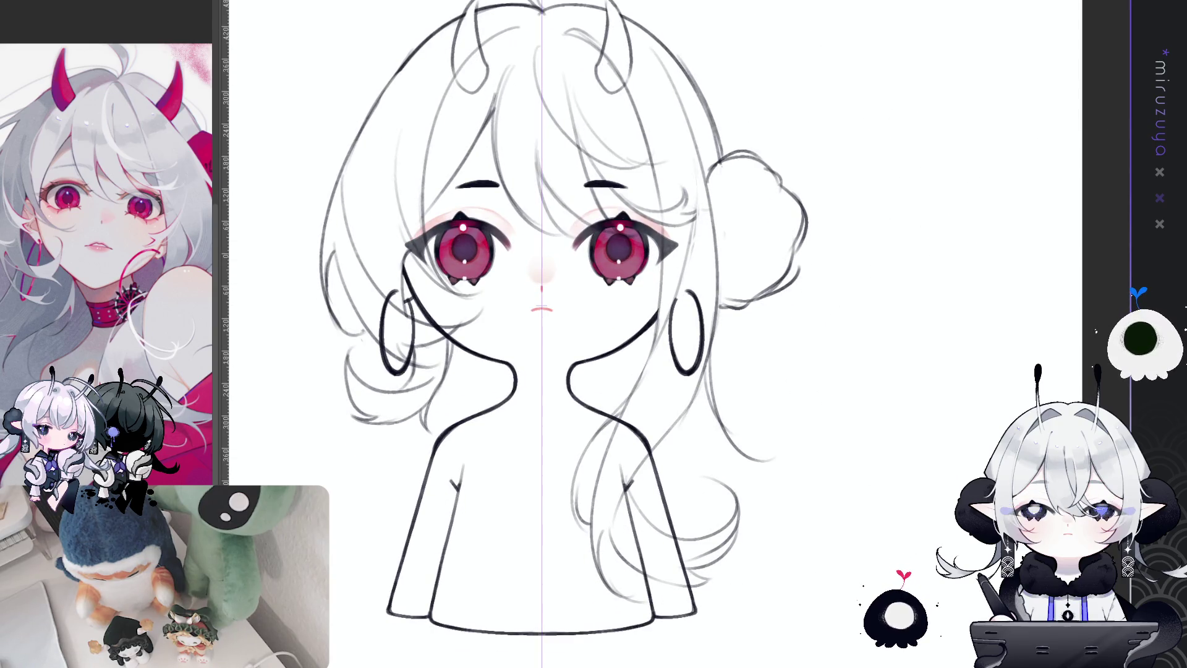
pyautogui.press('Delete')
pyautogui.hotkey('ctrl', 'z')
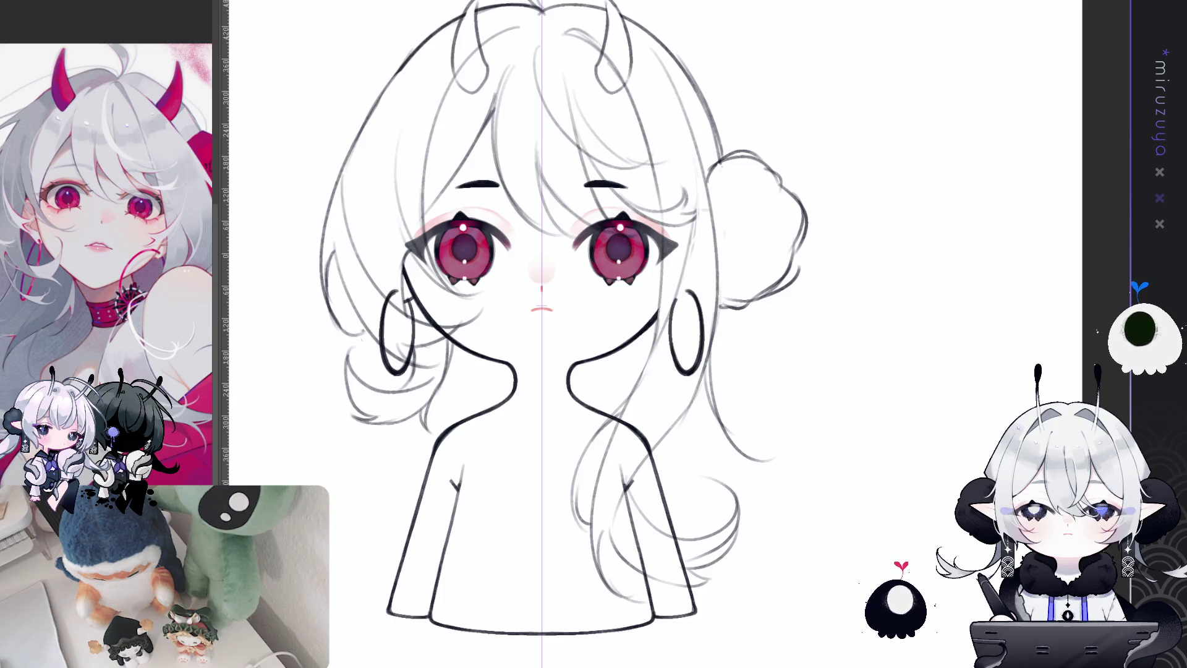
pyautogui.moveTo(829, 424); pyautogui.dragTo(858, 348)
pyautogui.moveTo(804, 309)
pyautogui.mouseDown()
pyautogui.moveTo(680, 464)
pyautogui.moveTo(766, 436)
pyautogui.mouseUp()
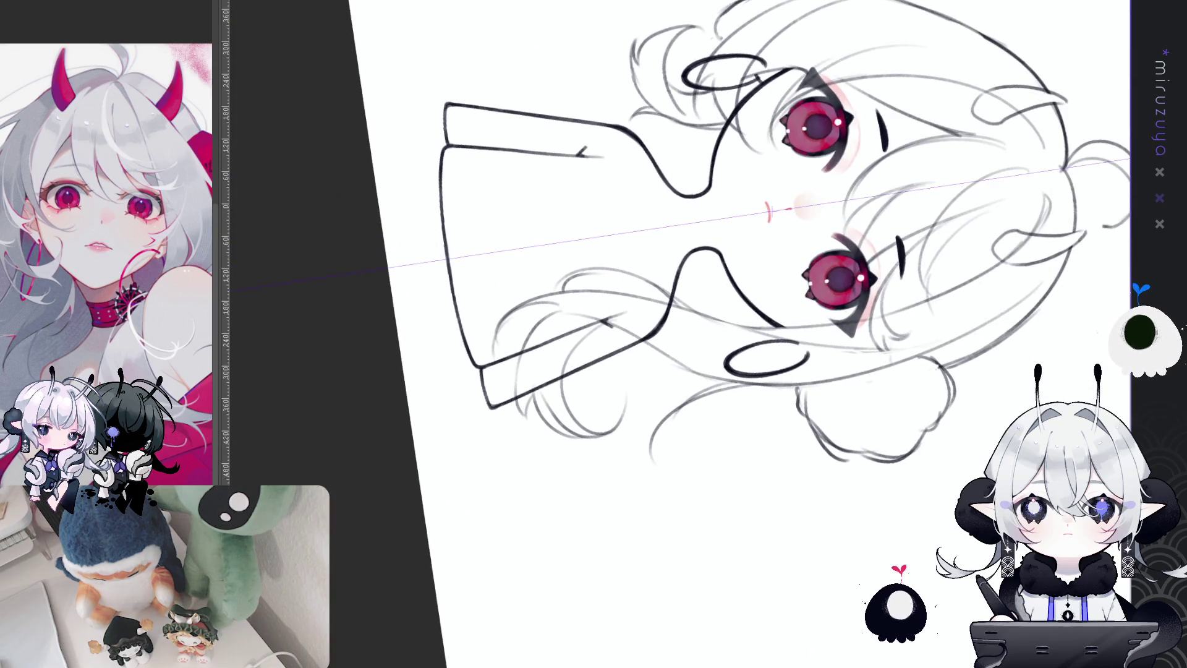
# - Sketch faint curved face outlines along the cheek and chin, then reset the canvas rotation upright
pyautogui.moveTo(709, 185); pyautogui.dragTo(711, 247)
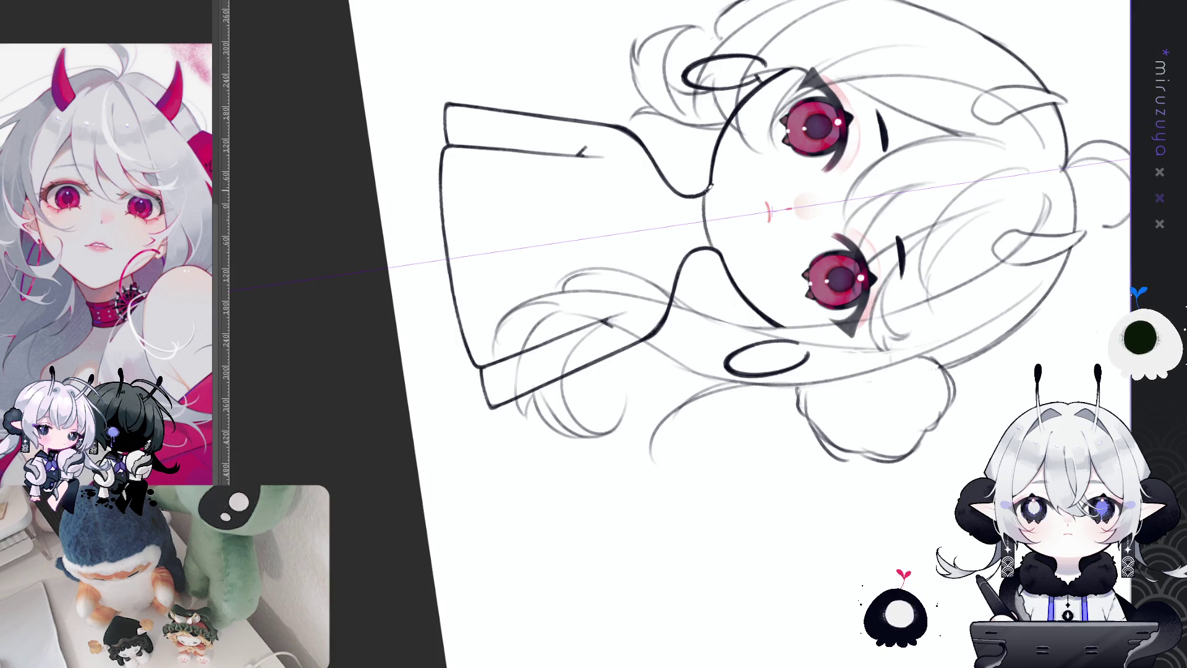
pyautogui.moveTo(708, 193); pyautogui.dragTo(713, 243)
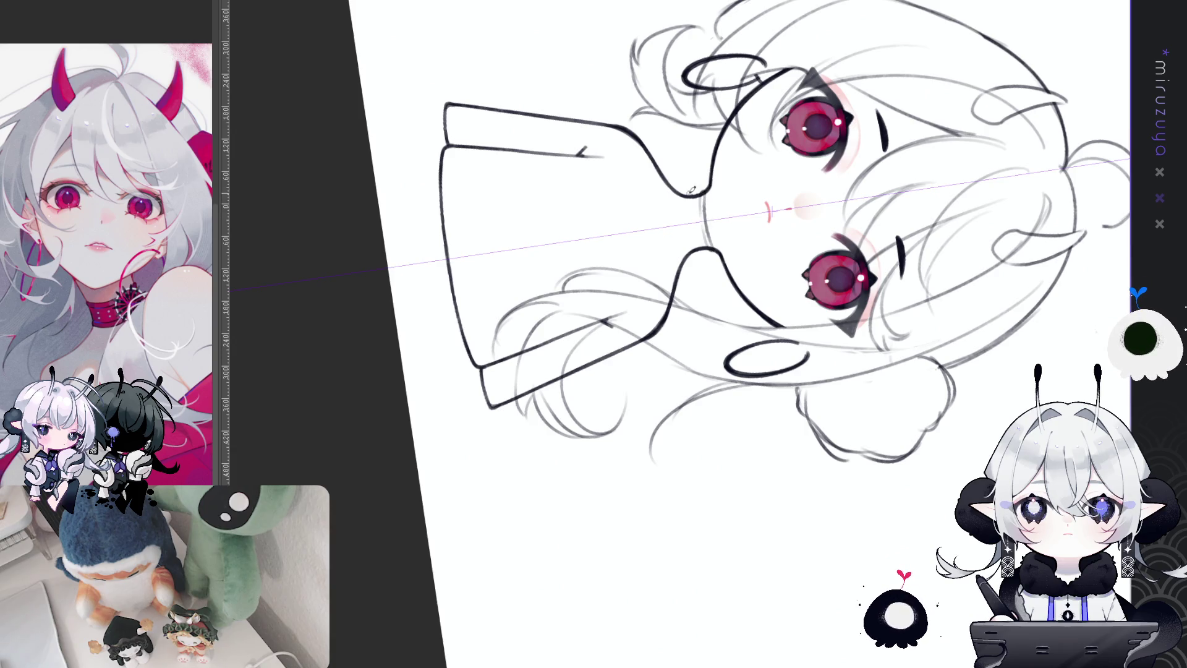
pyautogui.moveTo(684, 194); pyautogui.dragTo(681, 246)
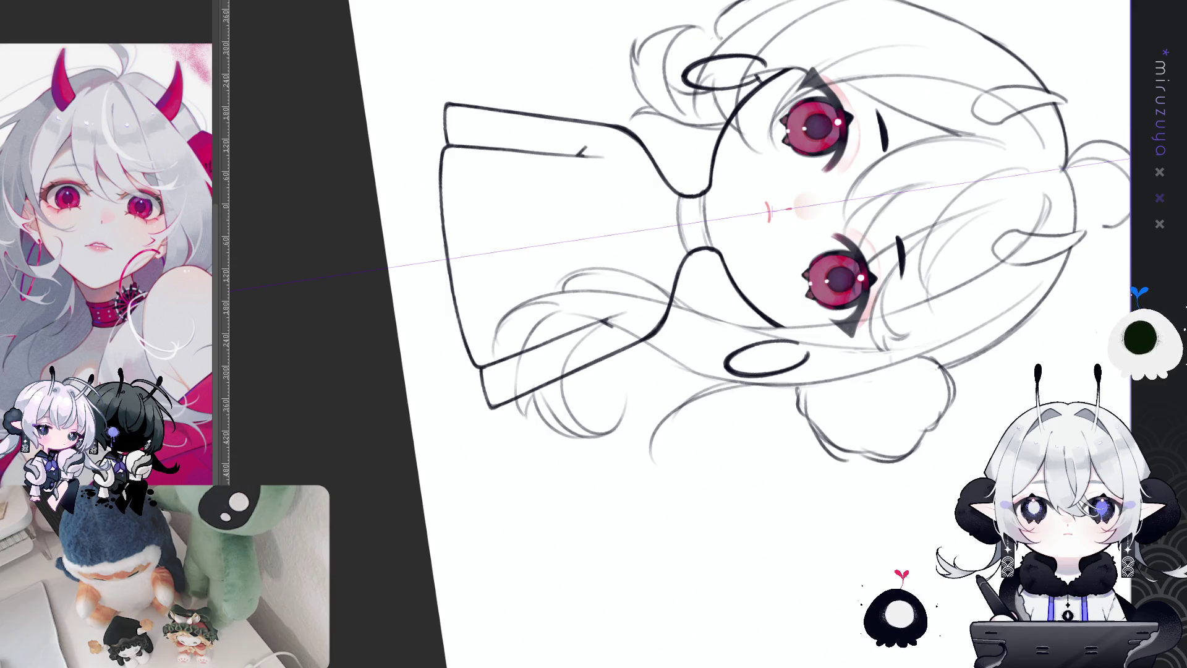
pyautogui.hotkey('ctrl', '0')
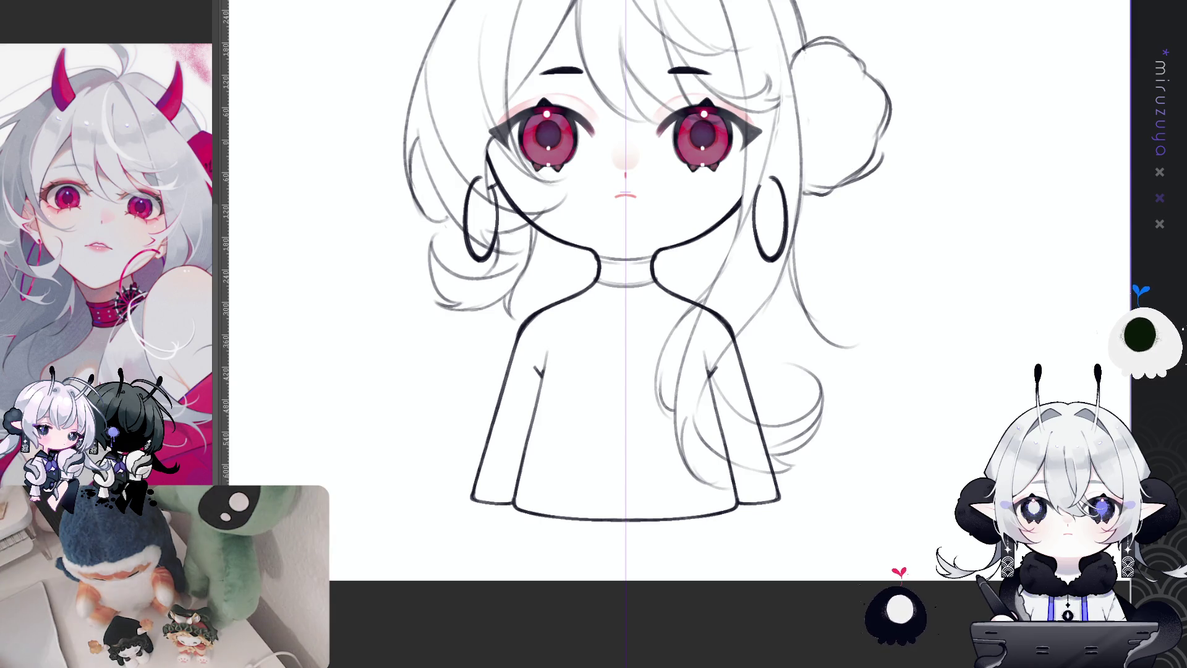
# - Draw a mirrored V neckline across the chest, retrying until it sits at a shallower angle
pyautogui.moveTo(939, 330); pyautogui.dragTo(938, 332)
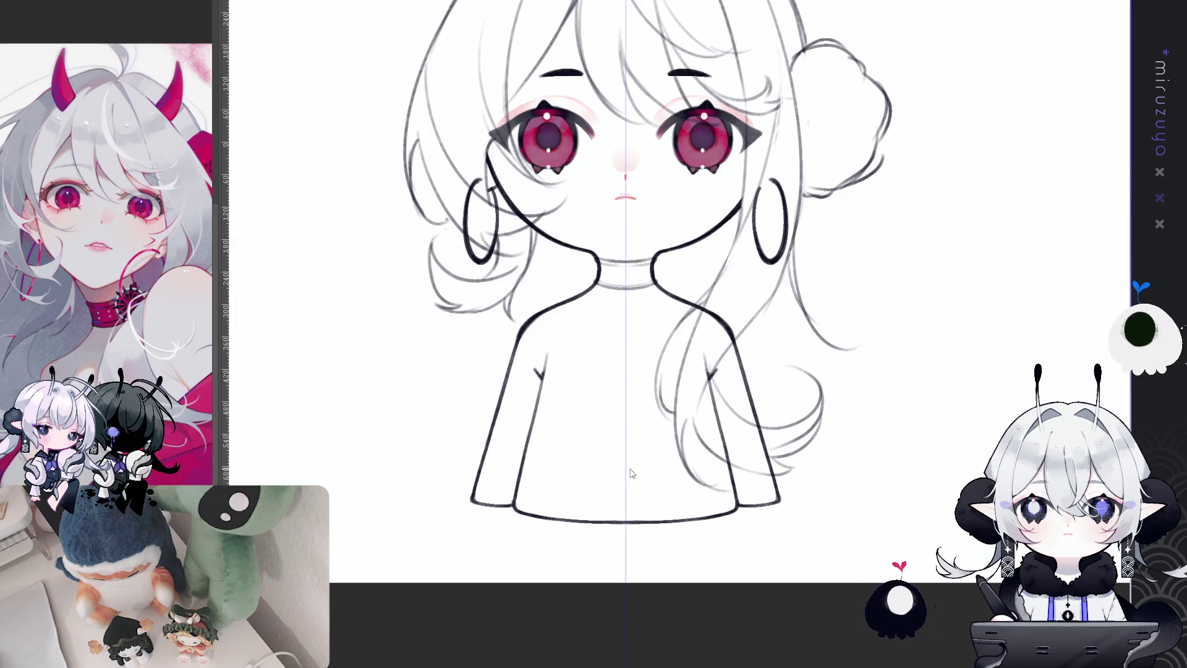
pyautogui.moveTo(643, 458); pyautogui.dragTo(723, 413)
pyautogui.hotkey('ctrl', 'z')
pyautogui.moveTo(627, 469); pyautogui.dragTo(779, 390)
pyautogui.hotkey('ctrl', 'z')
pyautogui.moveTo(626, 469); pyautogui.dragTo(770, 414)
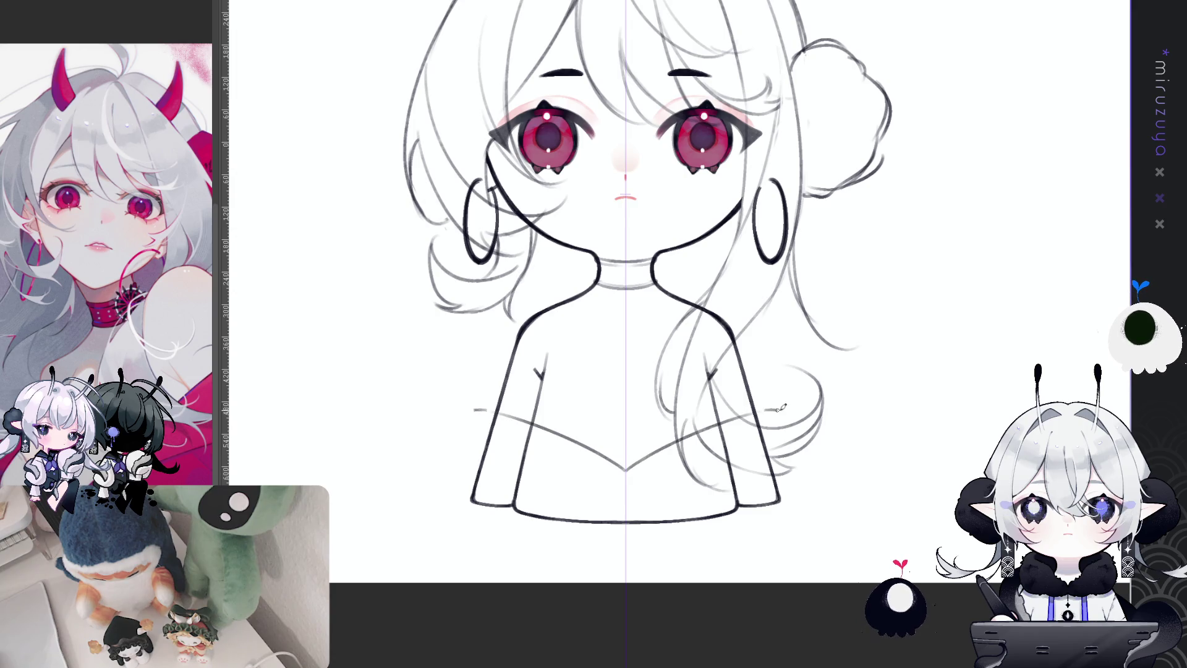
pyautogui.moveTo(495, 410); pyautogui.dragTo(469, 433)
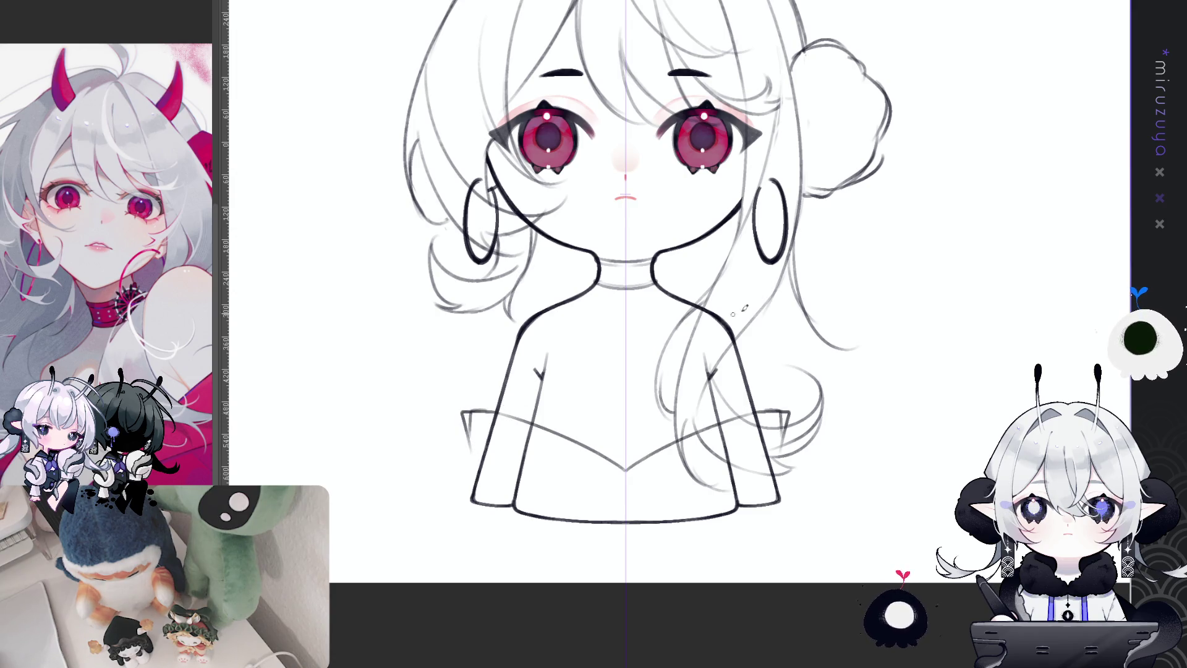
pyautogui.hotkey('ctrl', 'z')
pyautogui.hotkey('ctrl', 'z')
pyautogui.moveTo(626, 436); pyautogui.dragTo(742, 385)
pyautogui.hotkey('ctrl', 'z')
pyautogui.moveTo(625, 440)
pyautogui.mouseDown()
pyautogui.moveTo(708, 407)
pyautogui.moveTo(770, 432)
pyautogui.mouseUp()
# - Sketch vertical shoulder-edge strokes and sleeve edges down both sides, removing the stray torso lines
pyautogui.moveTo(485, 394); pyautogui.dragTo(479, 441)
pyautogui.moveTo(476, 395); pyautogui.dragTo(478, 442)
pyautogui.hotkey('ctrl', 'z')
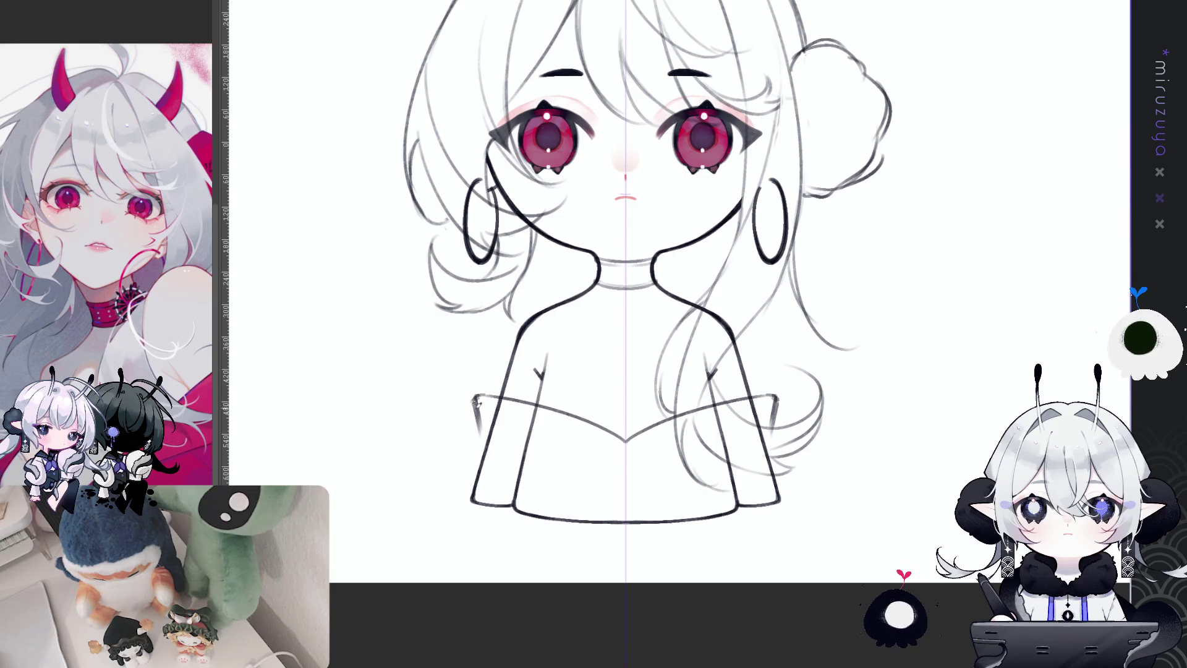
pyautogui.moveTo(498, 454); pyautogui.dragTo(639, 455)
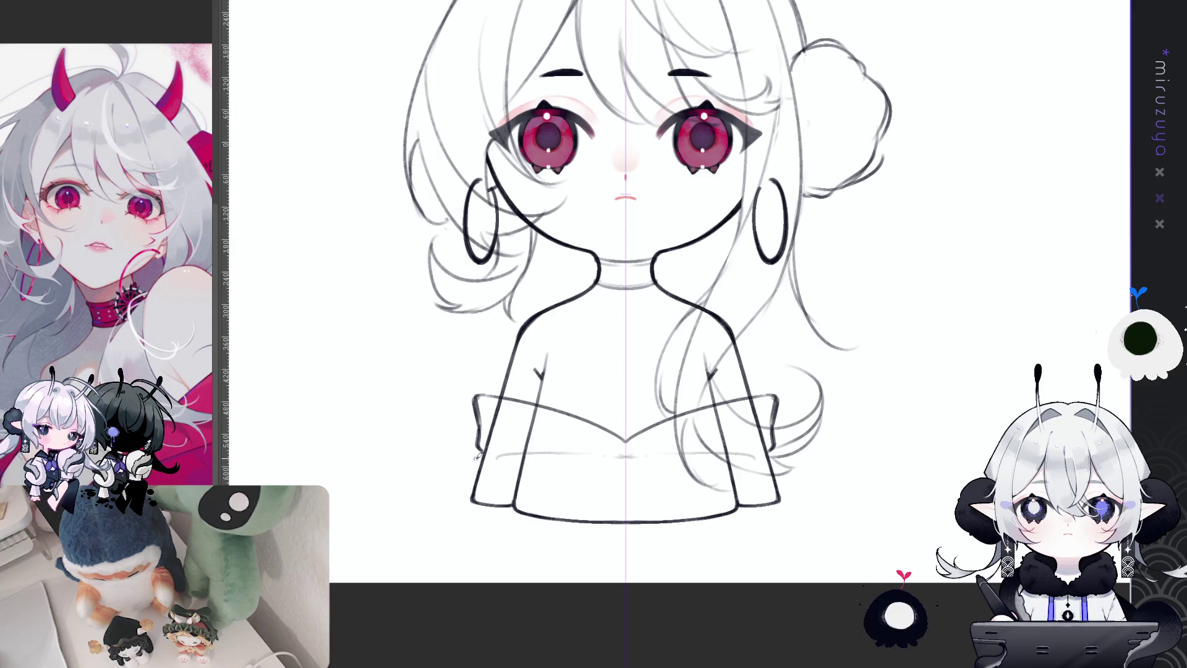
pyautogui.moveTo(480, 453); pyautogui.dragTo(470, 492)
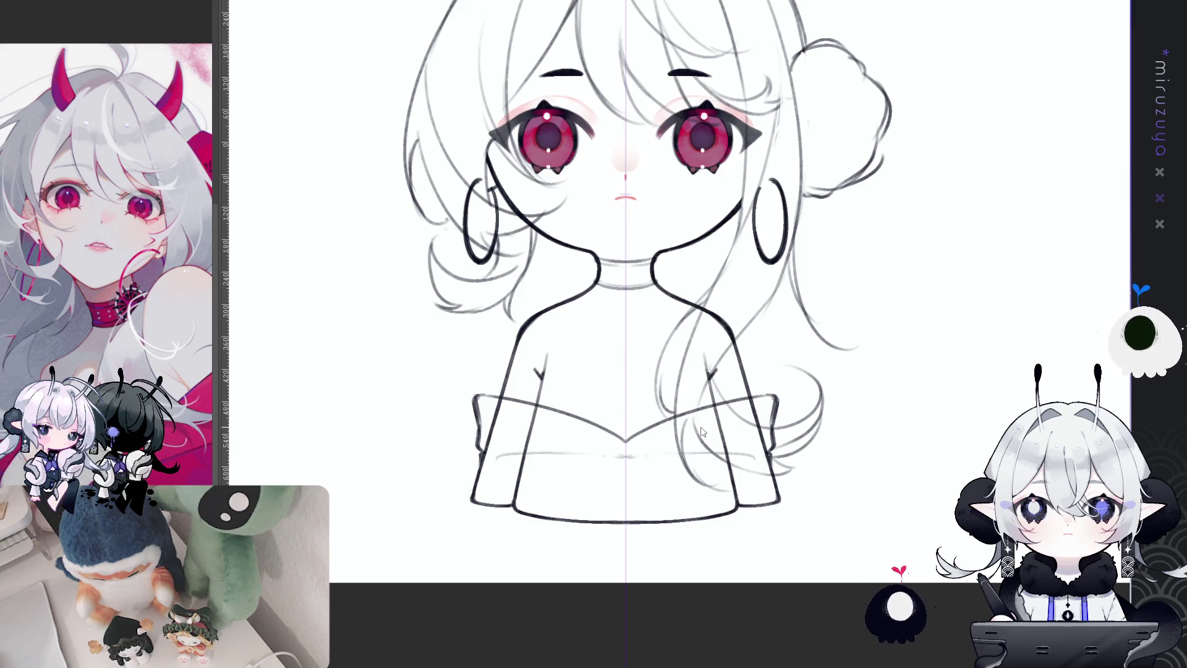
pyautogui.hotkey('ctrl', 'z')
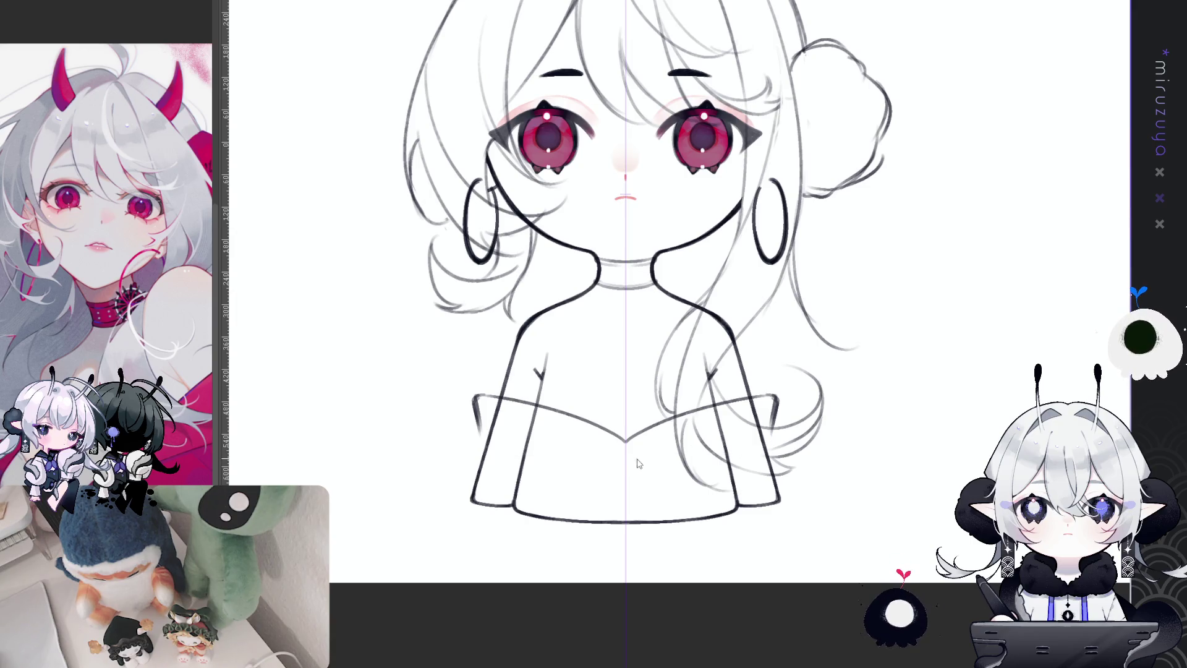
pyautogui.hotkey('ctrl', 'z')
# - Redraw a larger, darker V neckline with a chest line and hanging sleeve edges
pyautogui.moveTo(574, 424); pyautogui.dragTo(678, 423)
pyautogui.hotkey('ctrl', 'z')
pyautogui.moveTo(541, 403); pyautogui.dragTo(721, 396)
pyautogui.moveTo(471, 405); pyautogui.dragTo(784, 404)
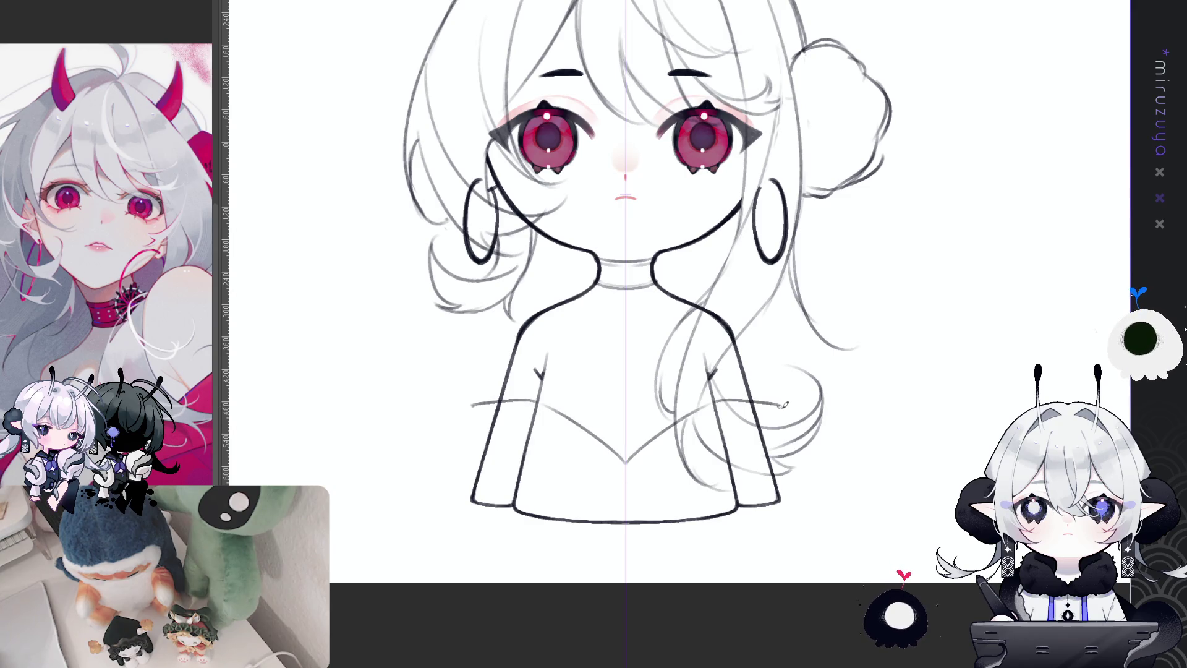
pyautogui.moveTo(465, 408)
pyautogui.mouseDown()
pyautogui.moveTo(785, 419)
pyautogui.moveTo(775, 445)
pyautogui.mouseUp()
pyautogui.moveTo(473, 430)
pyautogui.mouseDown()
pyautogui.moveTo(480, 456)
pyautogui.moveTo(757, 458)
pyautogui.mouseUp()
pyautogui.hotkey('ctrl', 'z')
pyautogui.moveTo(482, 456); pyautogui.dragTo(766, 456)
pyautogui.moveTo(573, 455)
pyautogui.mouseDown()
pyautogui.moveTo(680, 461)
pyautogui.moveTo(625, 465)
pyautogui.mouseUp()
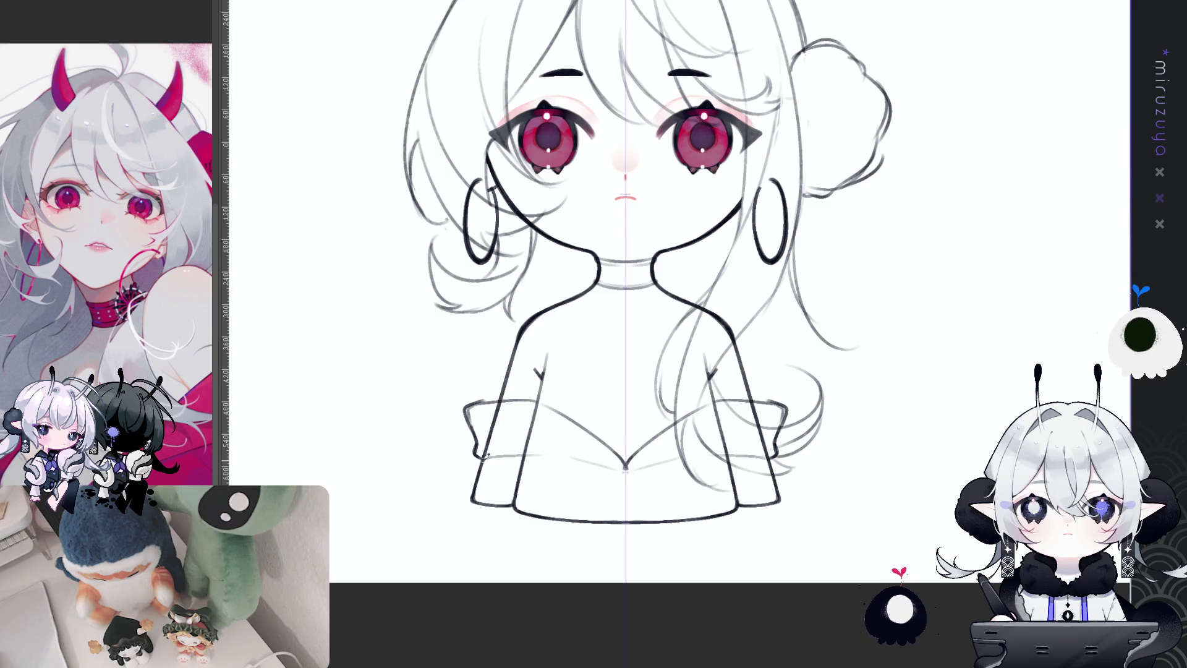
# - Darken the shoulder marks and underarm edge, and reshape the neckline into heart-shaped lobes
pyautogui.moveTo(825, 393); pyautogui.dragTo(813, 418)
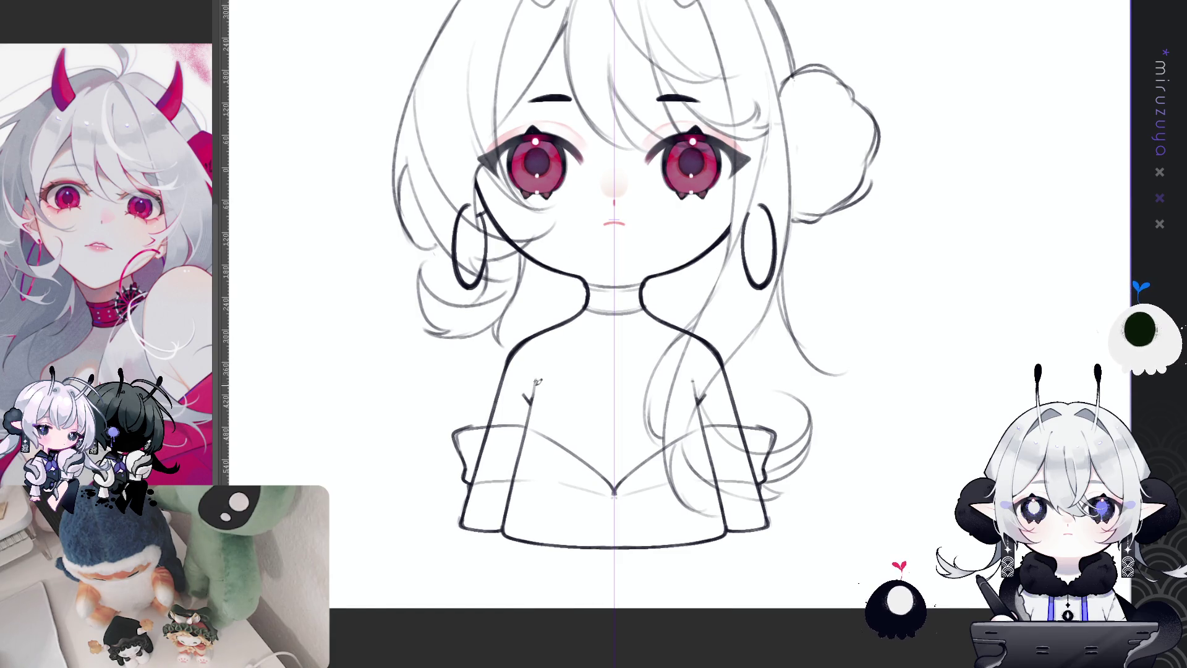
pyautogui.moveTo(533, 394); pyautogui.dragTo(529, 409)
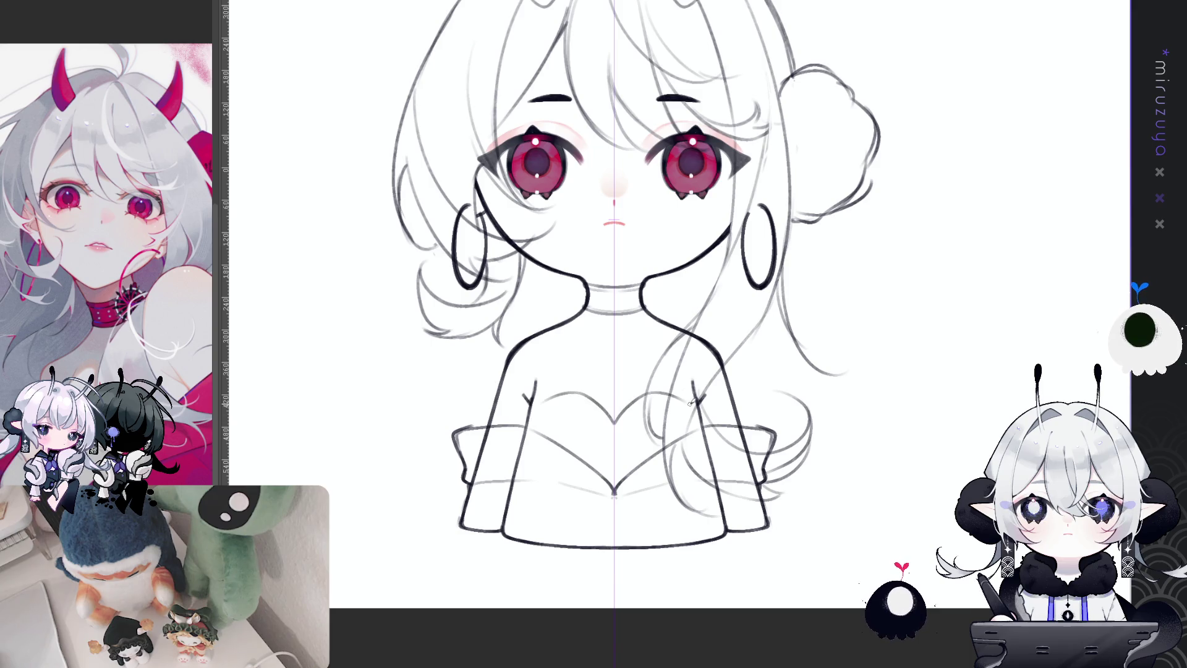
pyautogui.moveTo(615, 421)
pyautogui.mouseDown()
pyautogui.moveTo(666, 386)
pyautogui.moveTo(704, 408)
pyautogui.mouseUp()
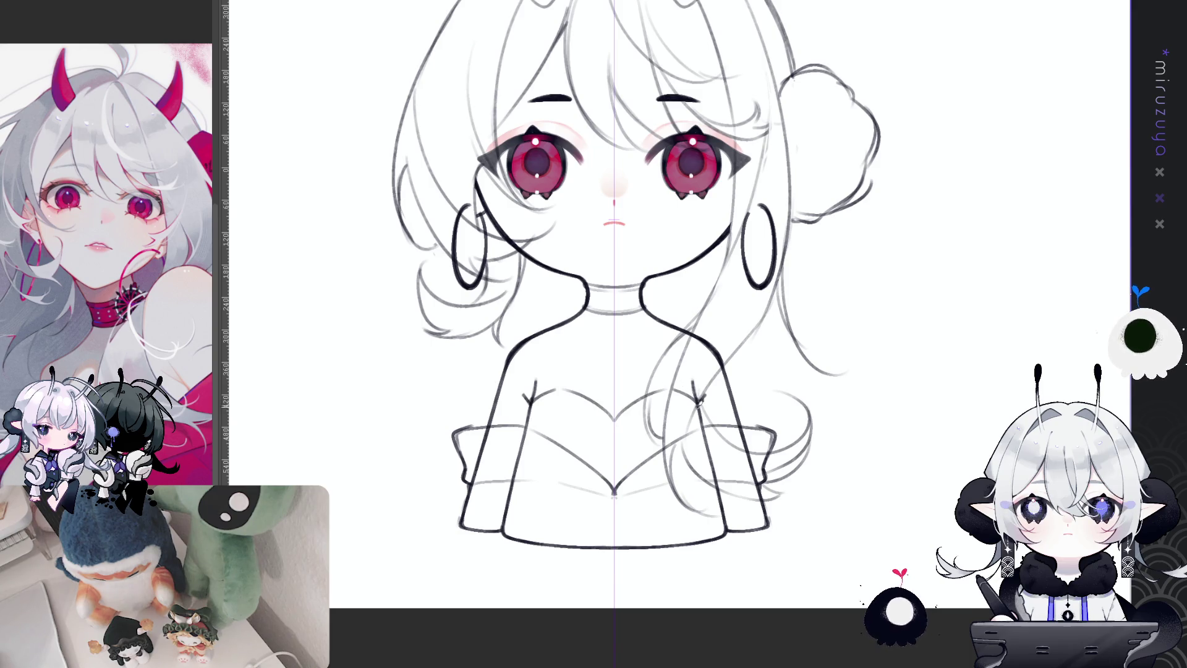
pyautogui.moveTo(533, 399); pyautogui.dragTo(528, 426)
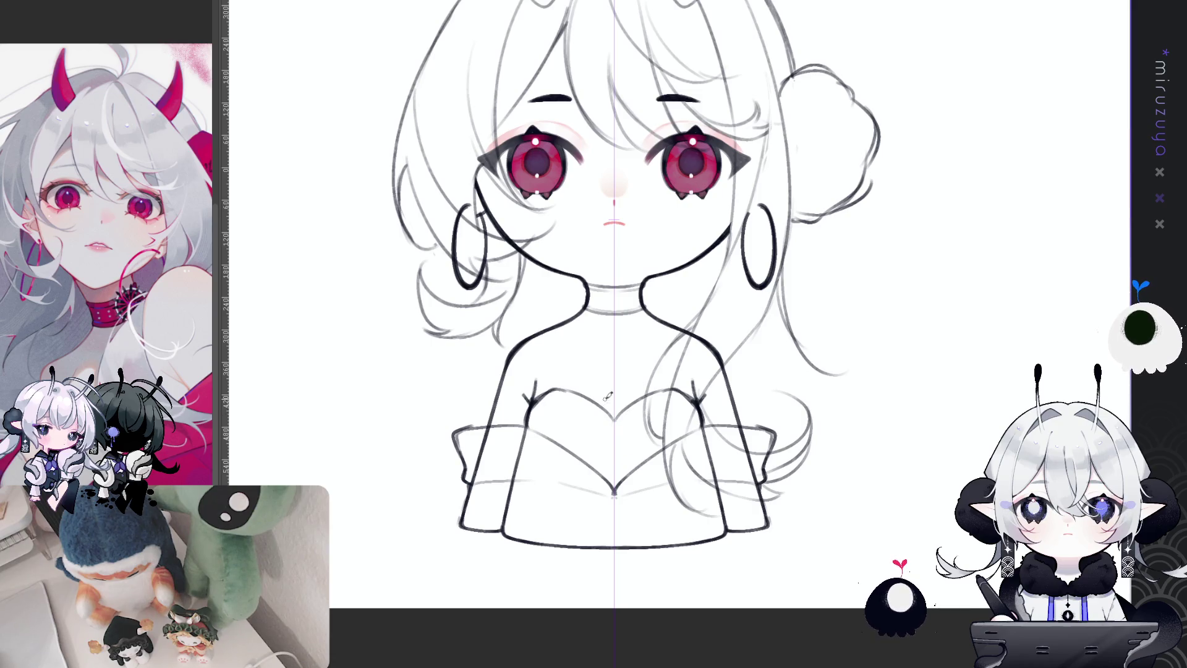
pyautogui.moveTo(624, 411); pyautogui.dragTo(602, 418)
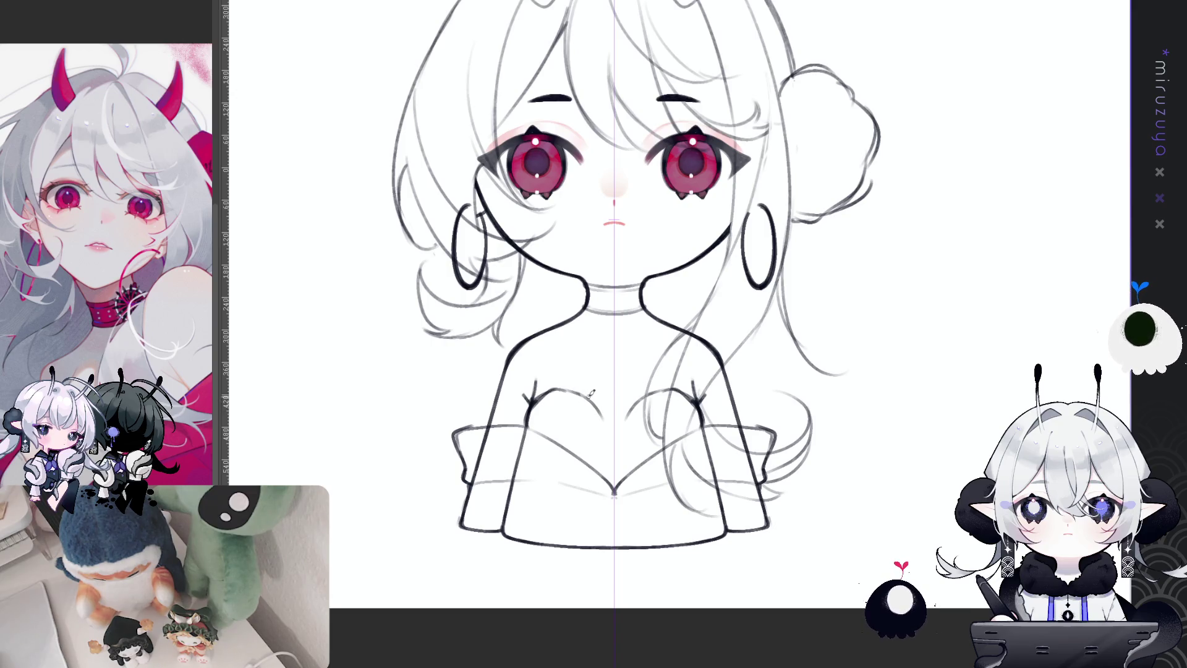
pyautogui.moveTo(584, 392); pyautogui.dragTo(612, 426)
pyautogui.moveTo(652, 392); pyautogui.dragTo(615, 427)
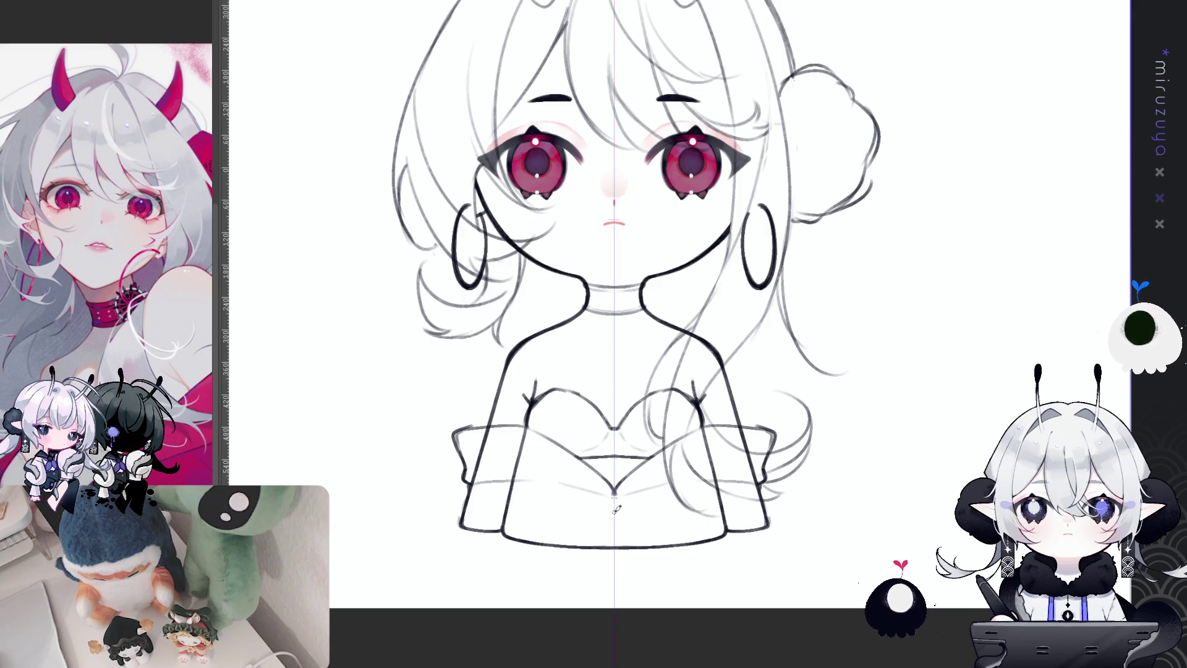
# - Add a short centre line and lacing marks down the bodice
pyautogui.moveTo(615, 513)
pyautogui.mouseDown()
pyautogui.moveTo(614, 544)
pyautogui.moveTo(587, 531)
pyautogui.mouseUp()
pyautogui.moveTo(643, 521); pyautogui.dragTo(640, 529)
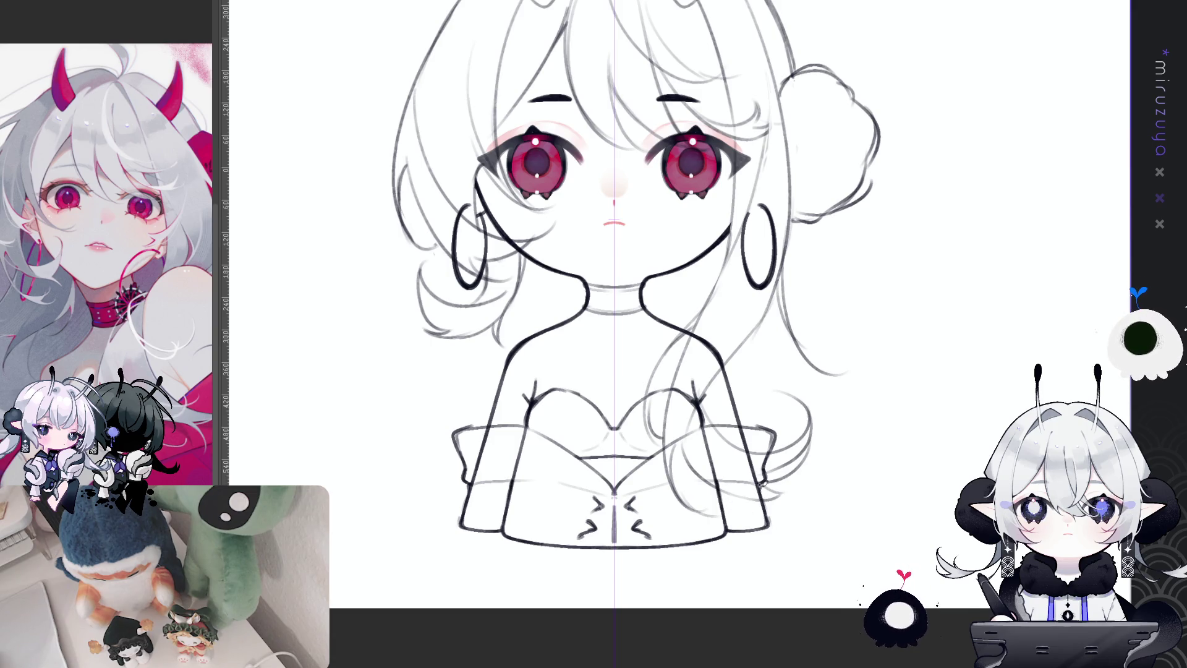
pyautogui.moveTo(767, 504)
pyautogui.mouseDown()
pyautogui.moveTo(793, 430)
pyautogui.moveTo(773, 394)
pyautogui.mouseUp()
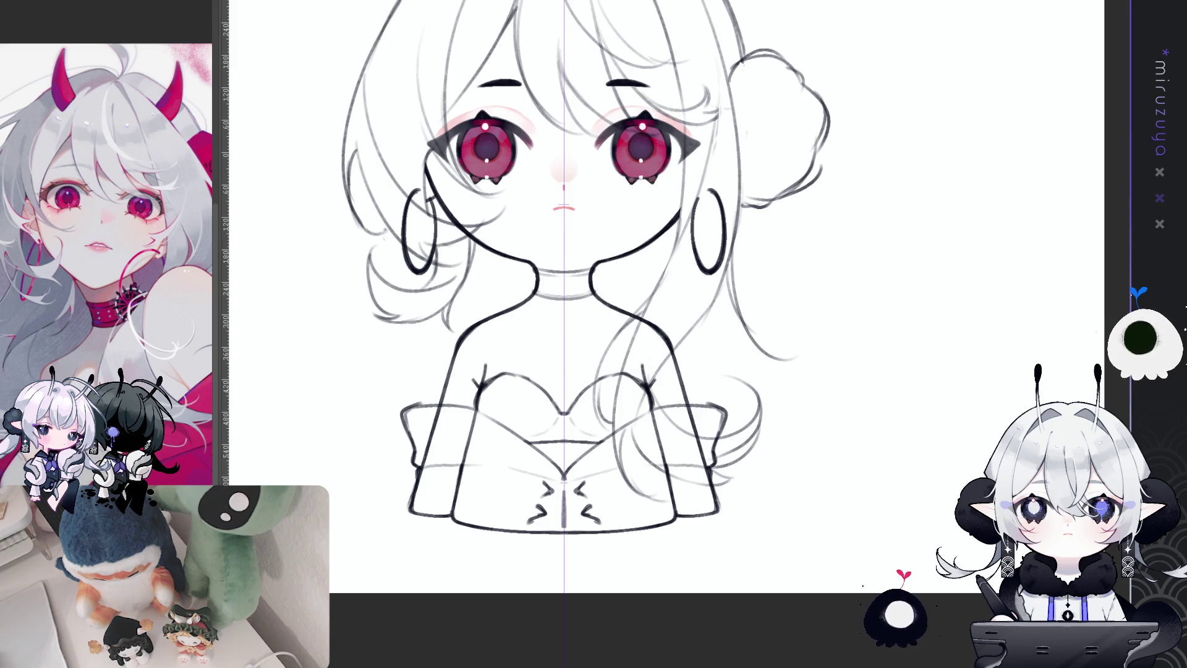
pyautogui.scroll(2, 740, 201)
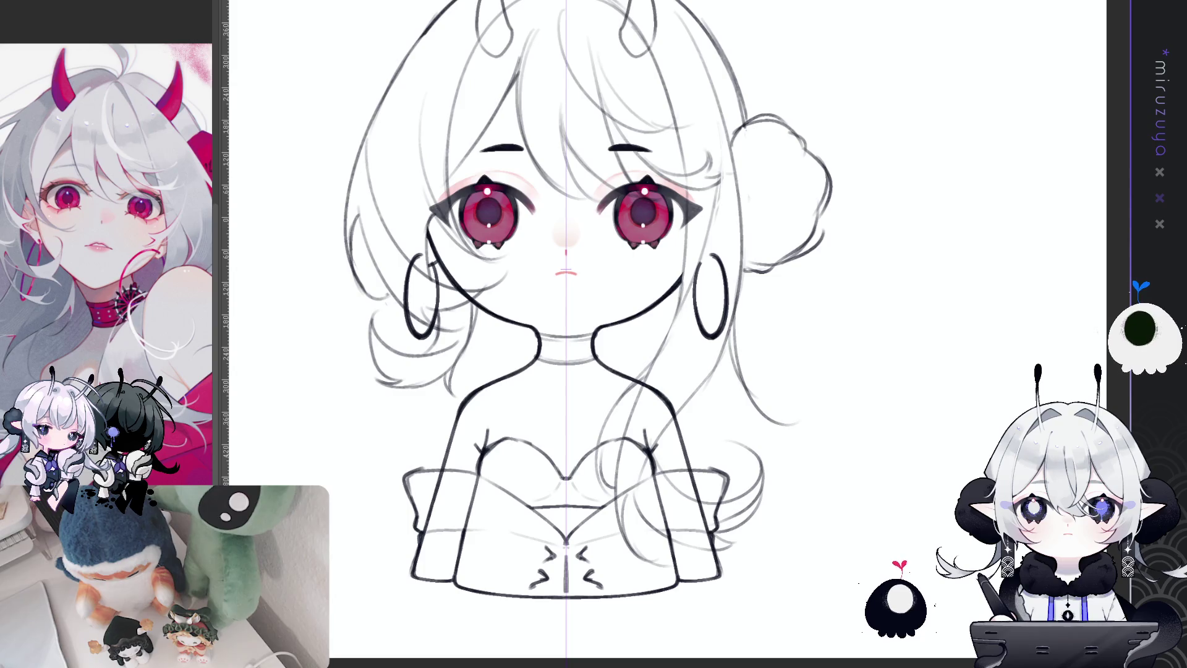
# - Bring the whole sketch into view and briefly hide the earrings and dress lines to compare
pyautogui.moveTo(908, 361)
pyautogui.mouseDown()
pyautogui.moveTo(970, 453)
pyautogui.moveTo(911, 411)
pyautogui.mouseUp()
pyautogui.hotkey('ctrl', 'z')
pyautogui.hotkey('ctrl', 'y')
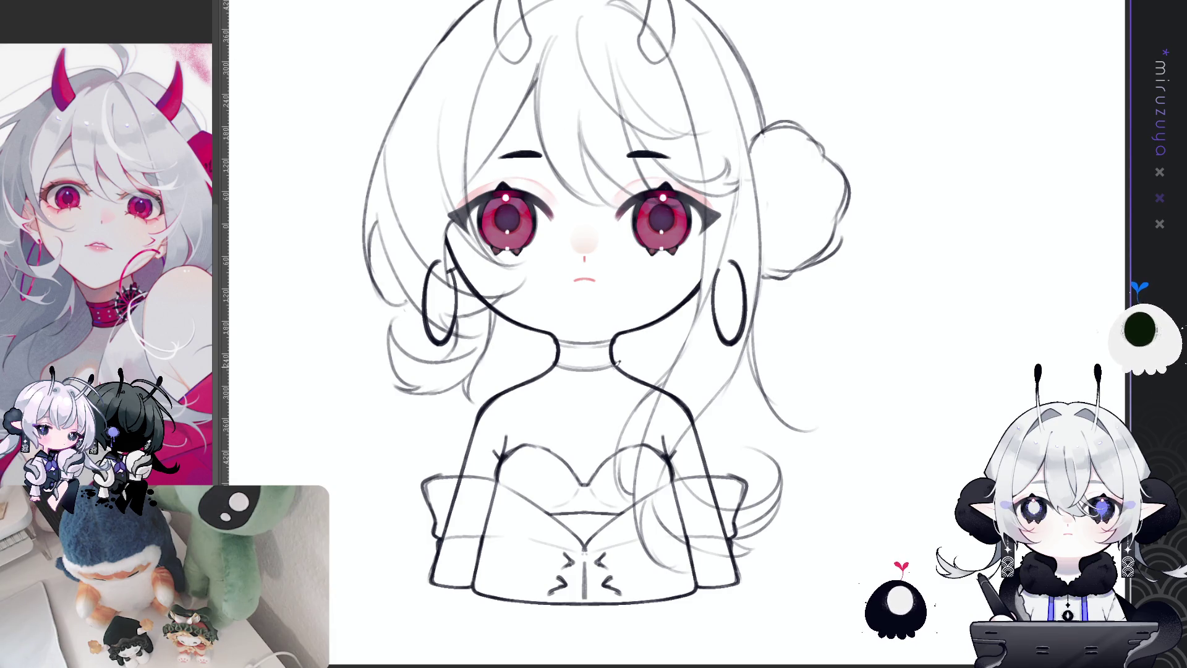
# - Draw a diagonal line from the neck down onto the chest, retrying until it sits right
pyautogui.moveTo(612, 365); pyautogui.dragTo(651, 500)
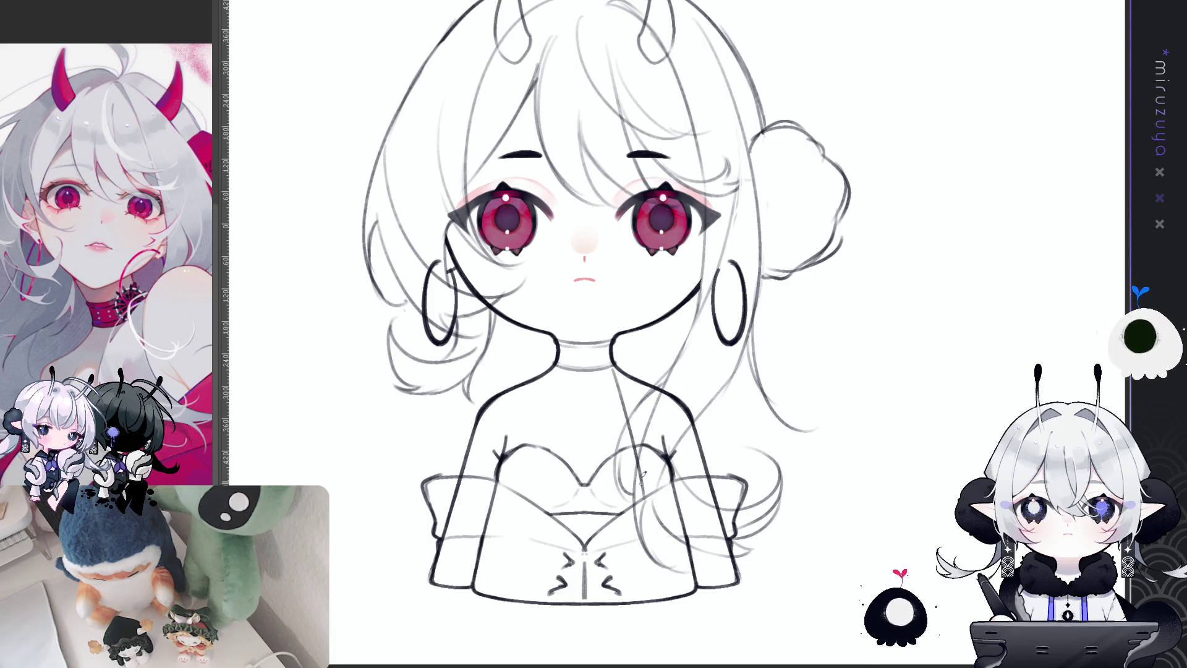
pyautogui.hotkey('ctrl', 'z')
pyautogui.moveTo(612, 363); pyautogui.dragTo(644, 501)
pyautogui.hotkey('ctrl', 'z')
pyautogui.hotkey('ctrl', 'z')
pyautogui.moveTo(612, 363); pyautogui.dragTo(651, 488)
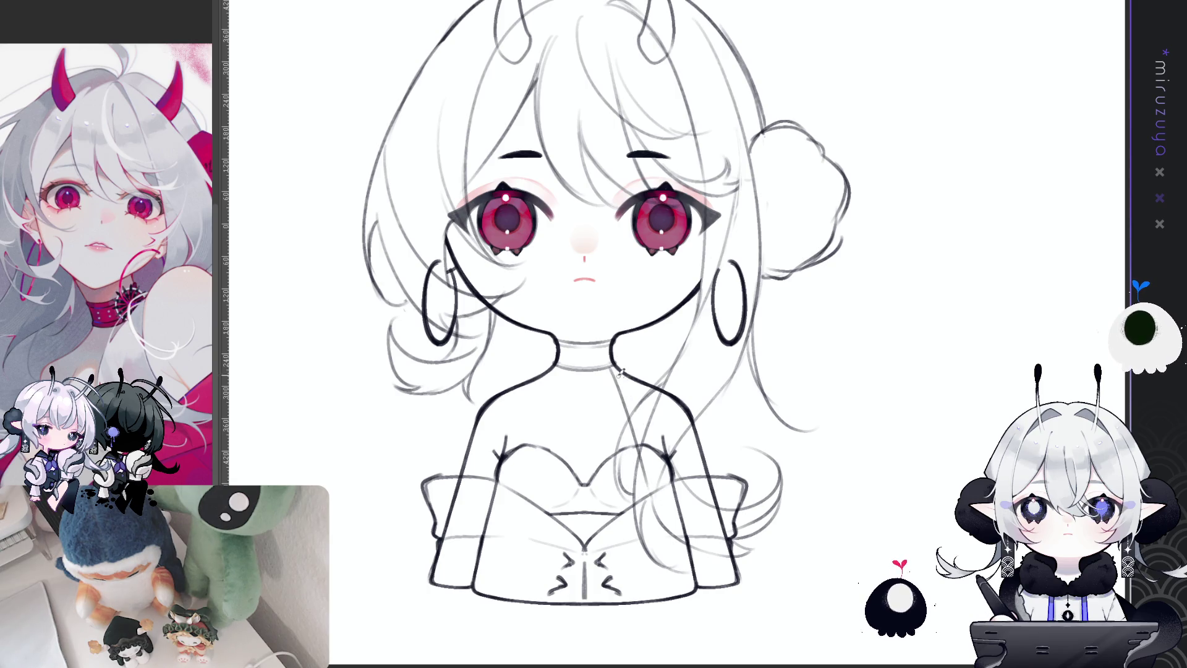
pyautogui.moveTo(638, 413); pyautogui.dragTo(657, 495)
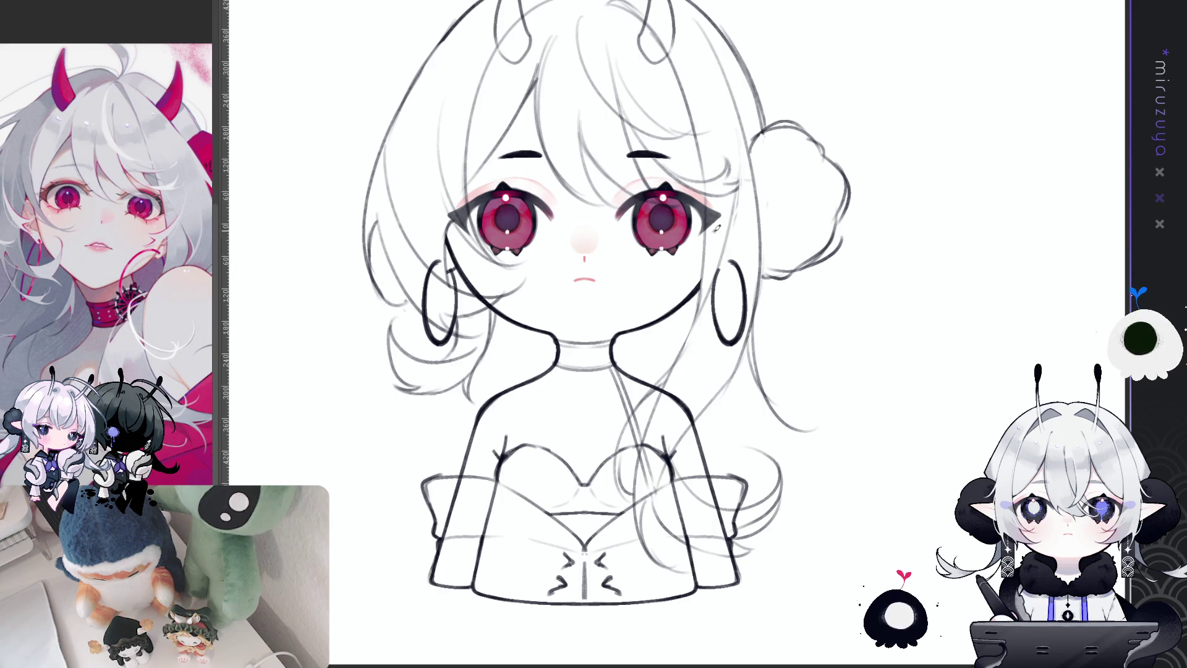
pyautogui.moveTo(701, 348); pyautogui.dragTo(605, 433)
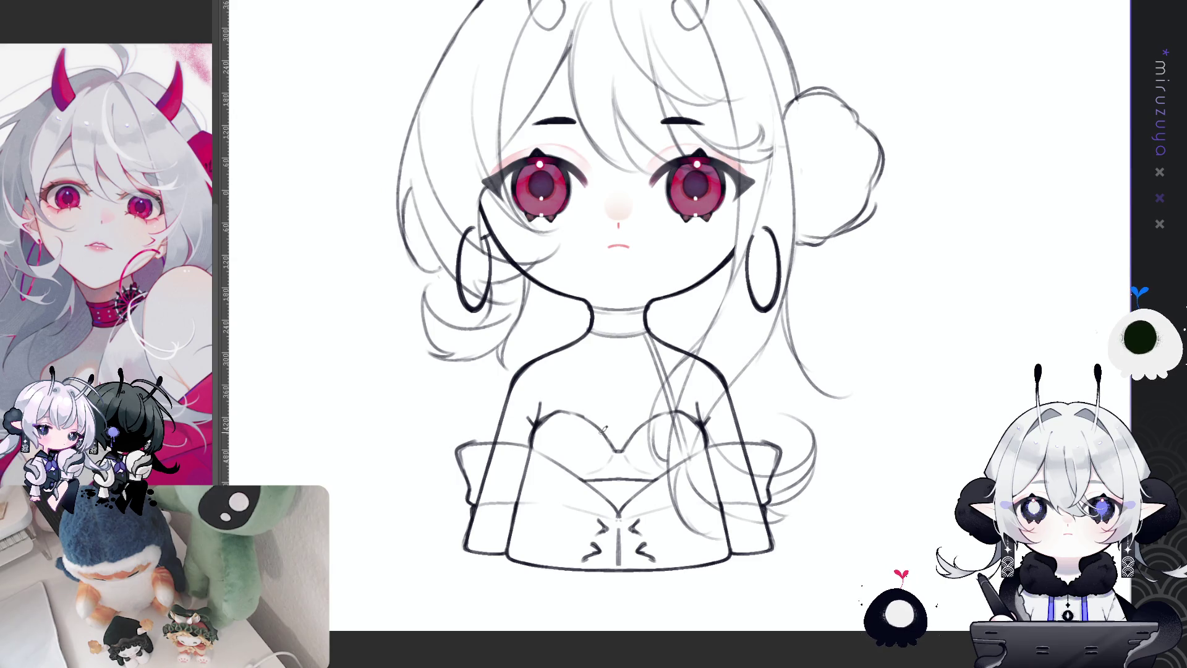
# - Draw the clasp stroke at the neckline centre, then check it by zooming and toggling the hair
pyautogui.moveTo(648, 436)
pyautogui.mouseDown()
pyautogui.moveTo(594, 435)
pyautogui.moveTo(606, 494)
pyautogui.mouseUp()
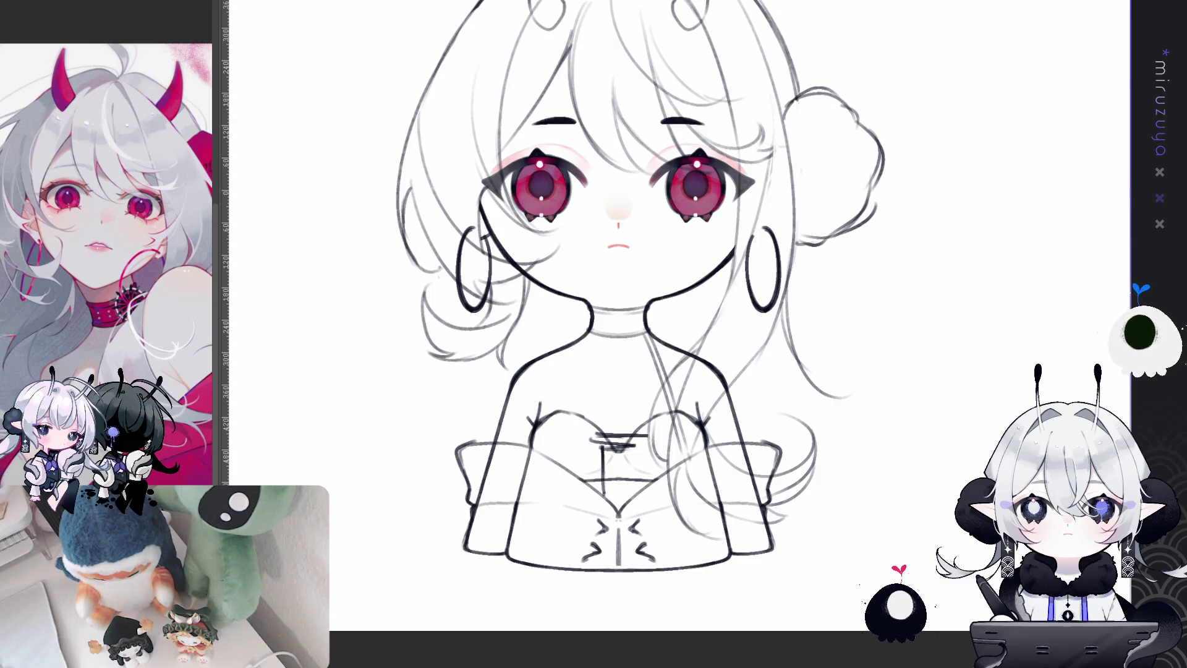
pyautogui.moveTo(951, 366)
pyautogui.mouseDown()
pyautogui.moveTo(937, 375)
pyautogui.moveTo(941, 412)
pyautogui.mouseUp()
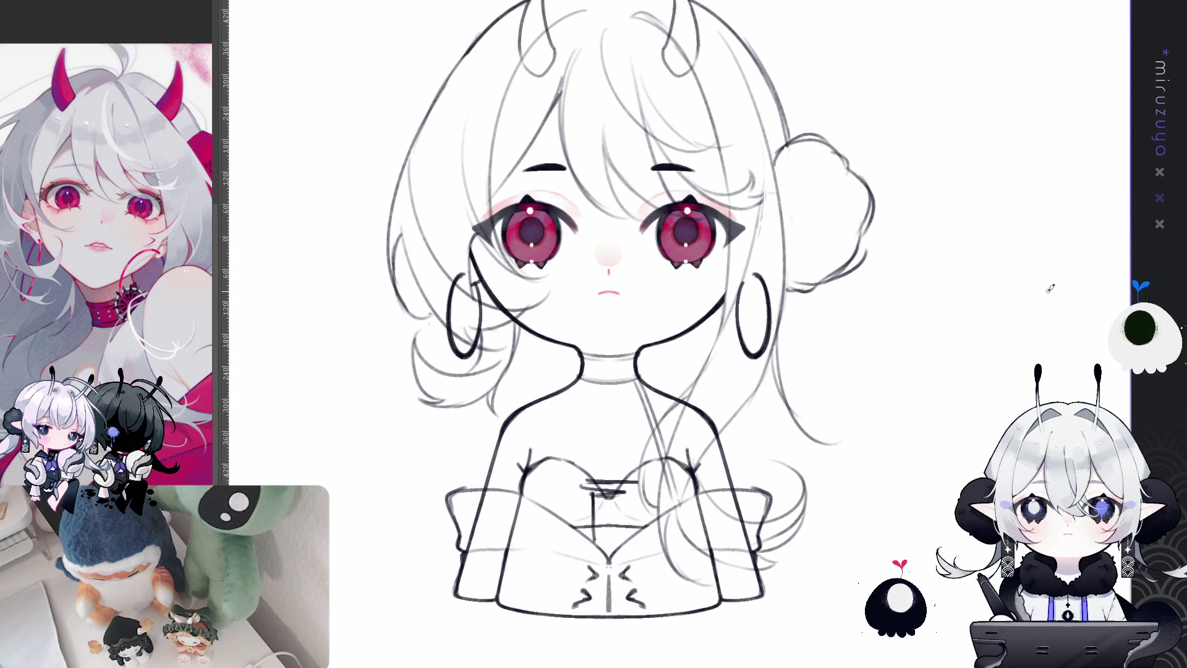
pyautogui.hotkey('ctrl', '-')
pyautogui.hotkey('ctrl', '+')
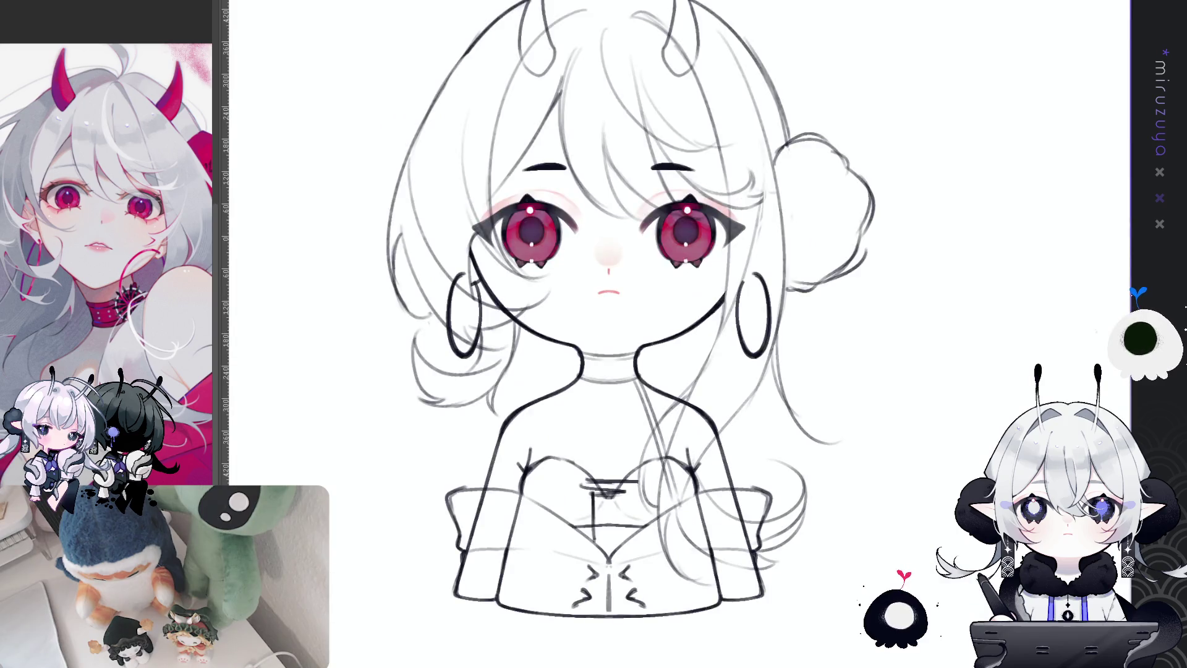
pyautogui.hotkey('ctrl', 'shift', 'h')
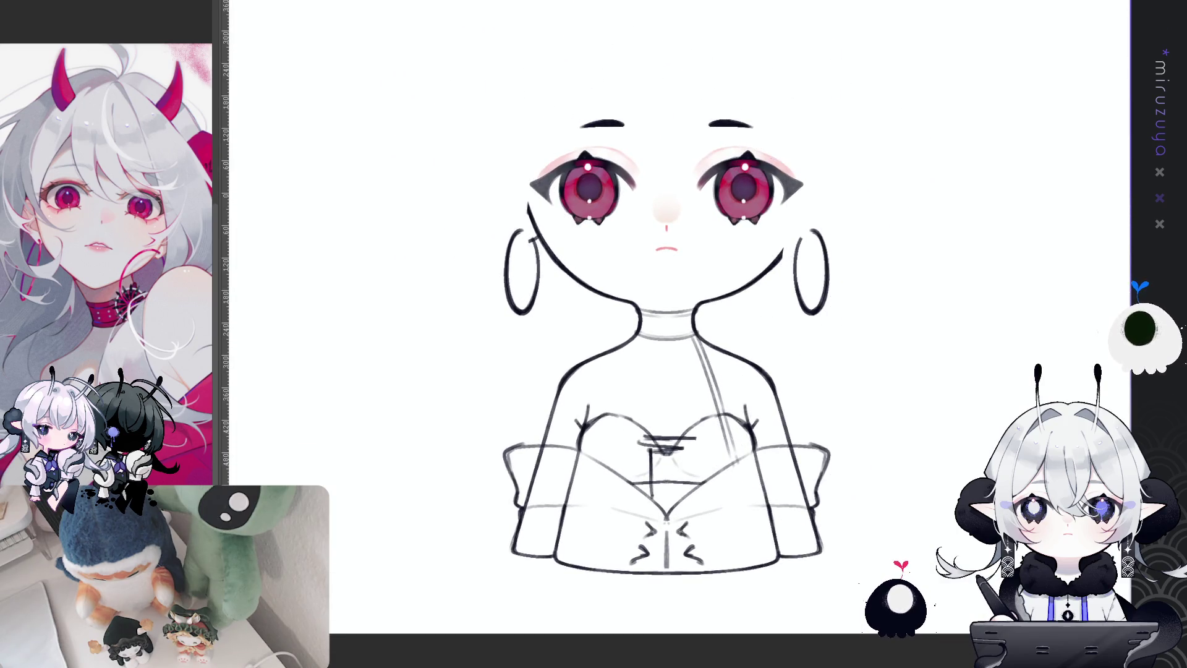
pyautogui.hotkey('ctrl', 'shift', 'h')
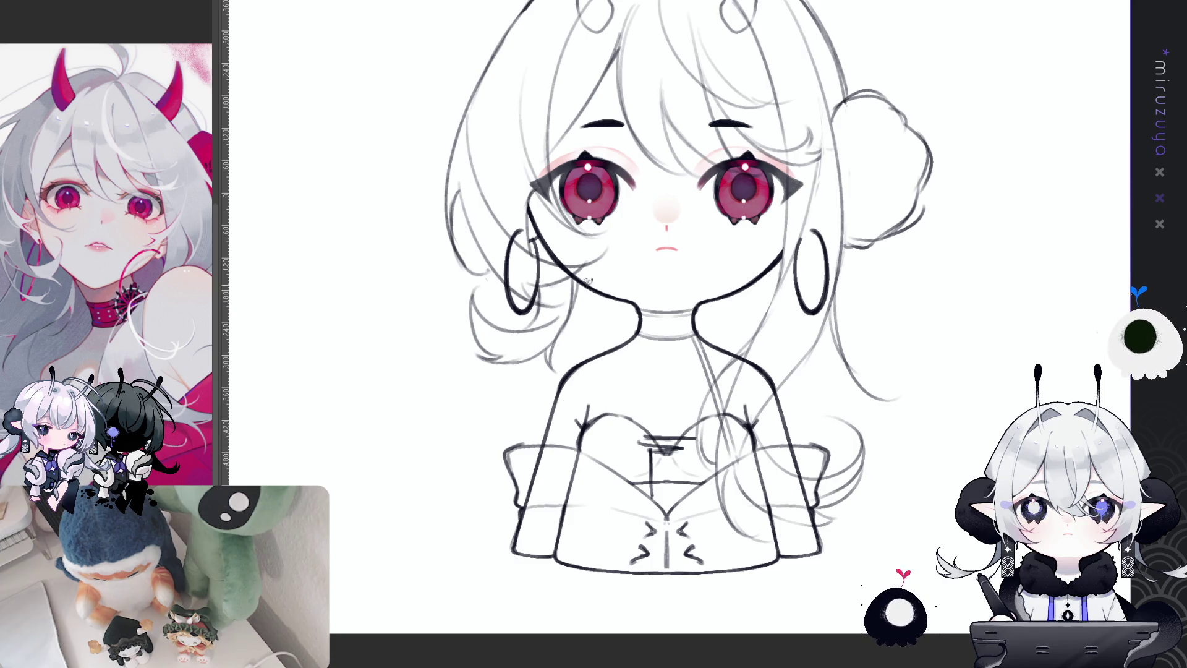
# - Sketch a long hair strand down the left cheek past the collarbone and along the sleeve
pyautogui.moveTo(584, 278); pyautogui.dragTo(541, 537)
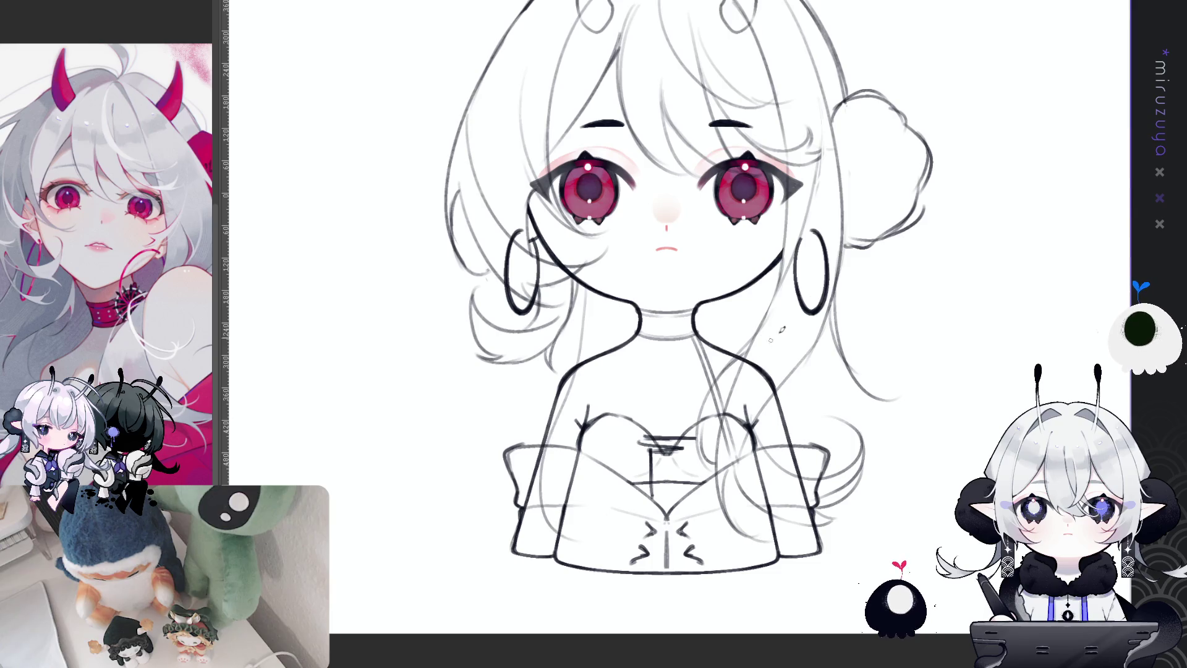
pyautogui.moveTo(581, 280); pyautogui.dragTo(595, 482)
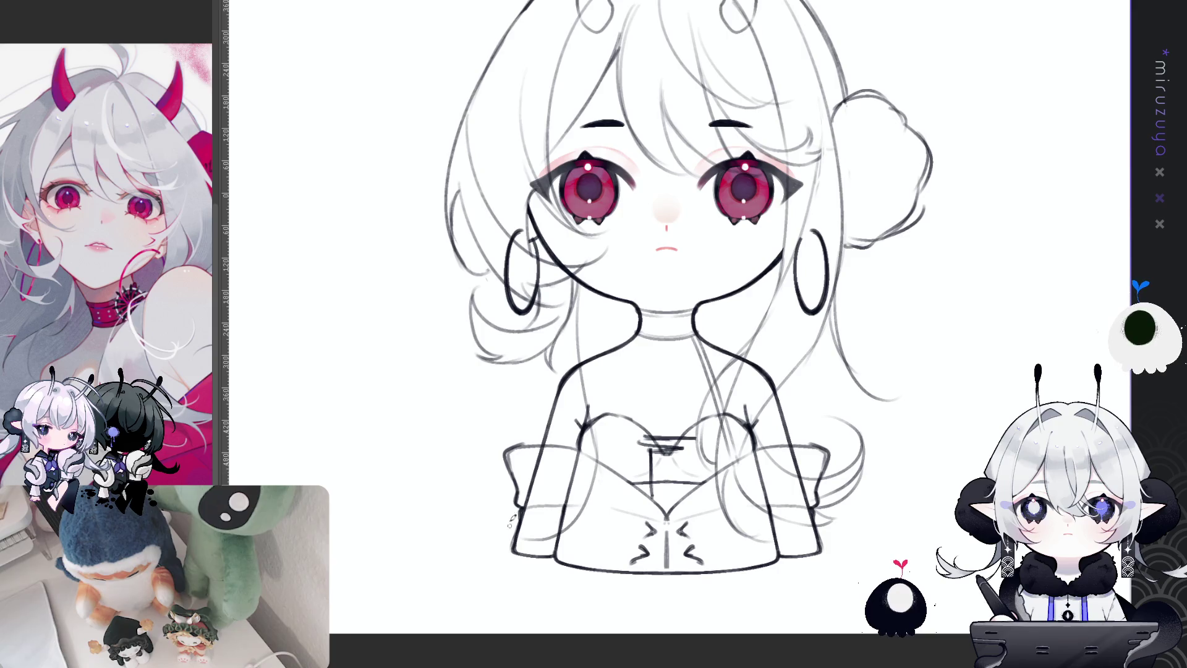
pyautogui.hotkey('ctrl', 'z')
pyautogui.hotkey('ctrl', 'z')
pyautogui.moveTo(576, 284); pyautogui.dragTo(578, 364)
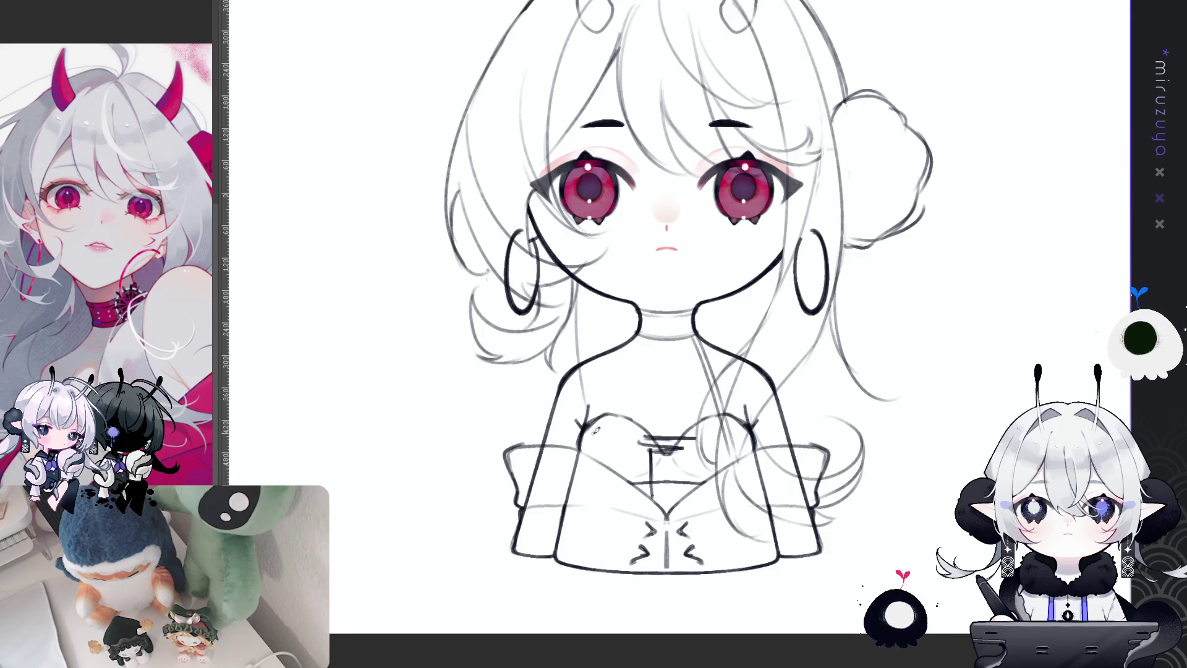
pyautogui.moveTo(577, 278)
pyautogui.mouseDown()
pyautogui.moveTo(584, 473)
pyautogui.moveTo(547, 552)
pyautogui.mouseUp()
pyautogui.moveTo(585, 495); pyautogui.dragTo(489, 544)
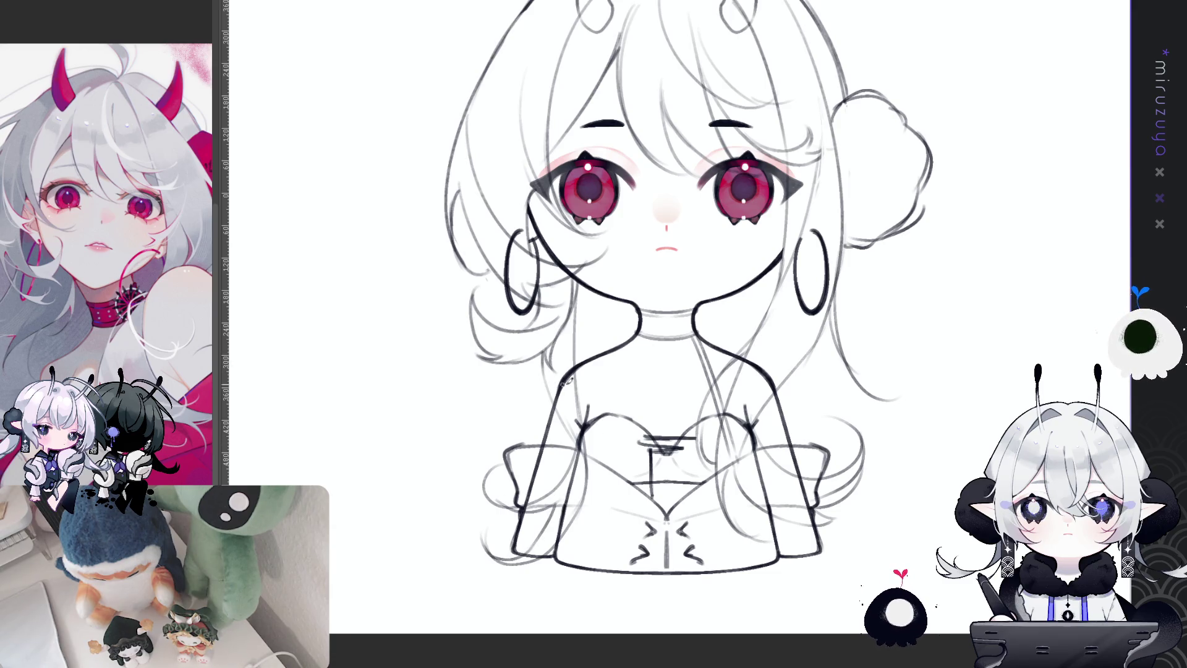
# - Sketch strands over the right shoulder and past the earring, then lasso that strand and earring
pyautogui.moveTo(544, 352); pyautogui.dragTo(500, 408)
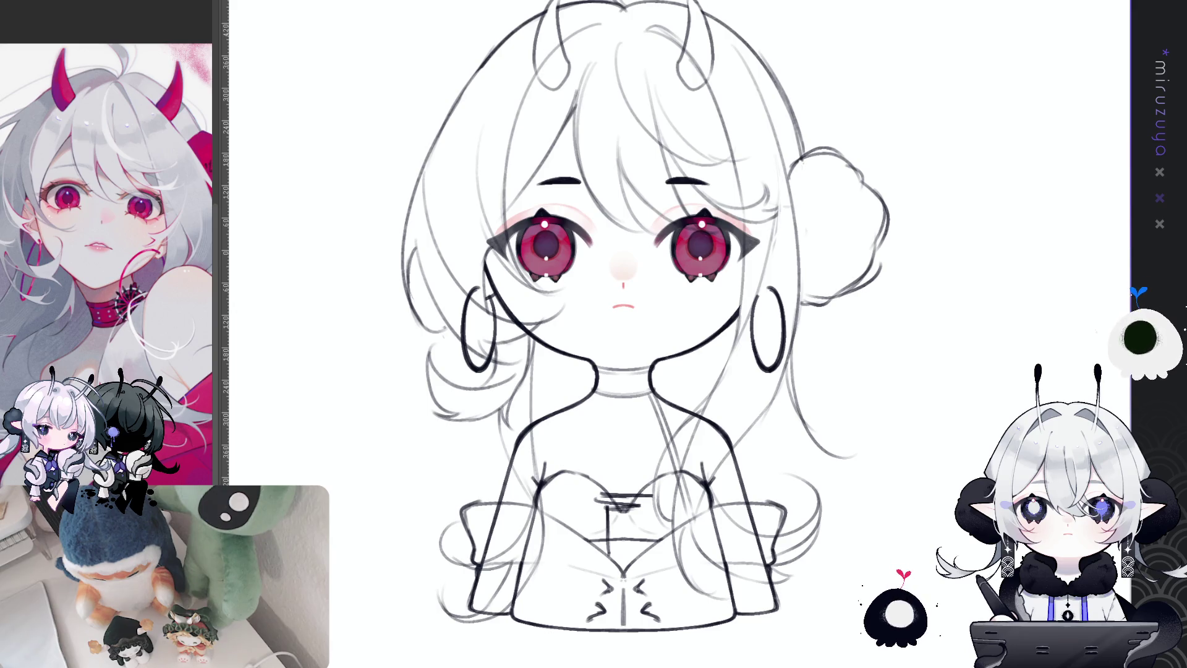
pyautogui.moveTo(273, 233); pyautogui.dragTo(264, 153)
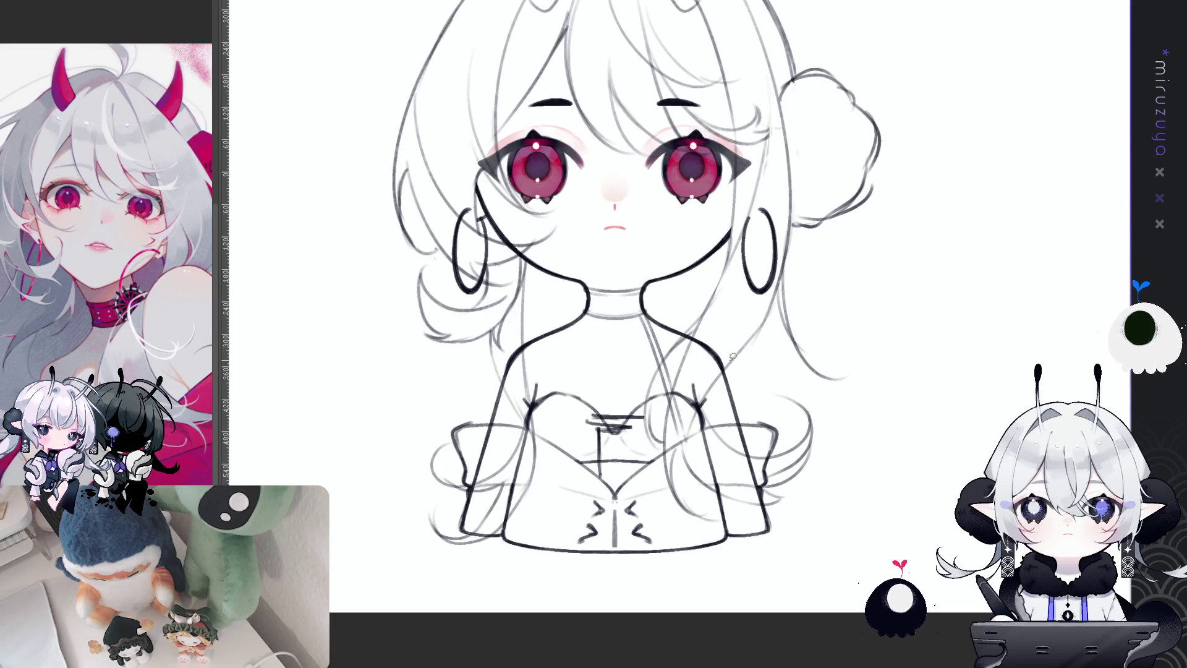
pyautogui.moveTo(727, 365)
pyautogui.mouseDown()
pyautogui.moveTo(703, 399)
pyautogui.moveTo(777, 471)
pyautogui.moveTo(769, 501)
pyautogui.moveTo(669, 451)
pyautogui.moveTo(672, 403)
pyautogui.mouseUp()
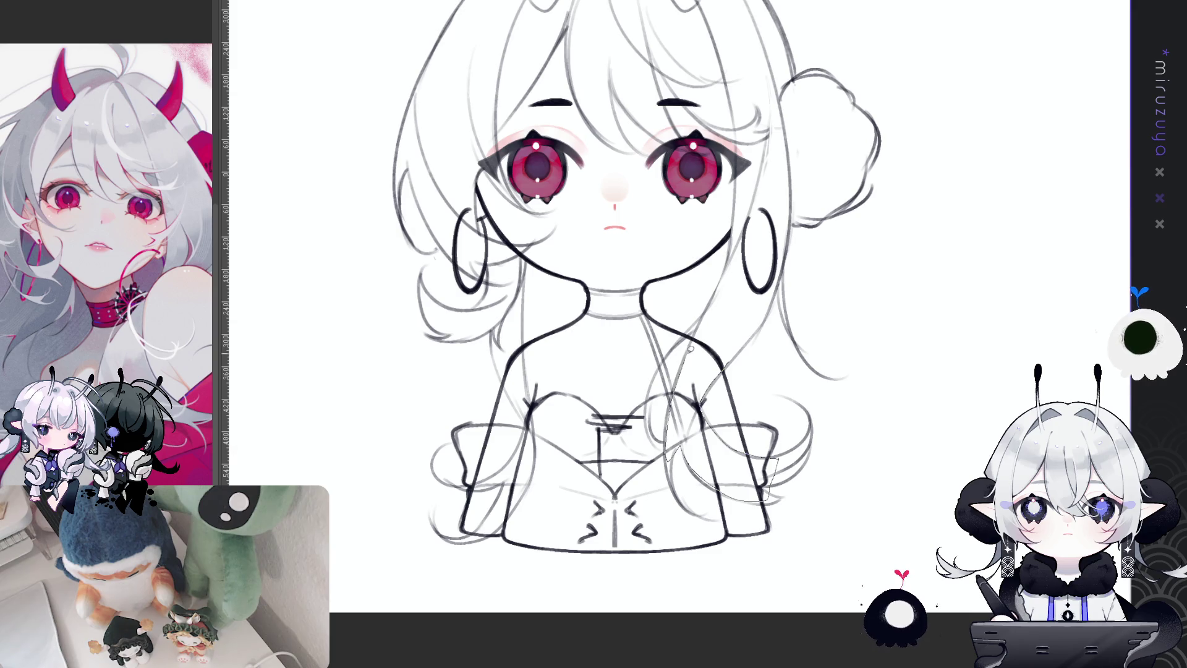
pyautogui.moveTo(691, 350)
pyautogui.mouseDown()
pyautogui.moveTo(727, 235)
pyautogui.moveTo(787, 274)
pyautogui.mouseUp()
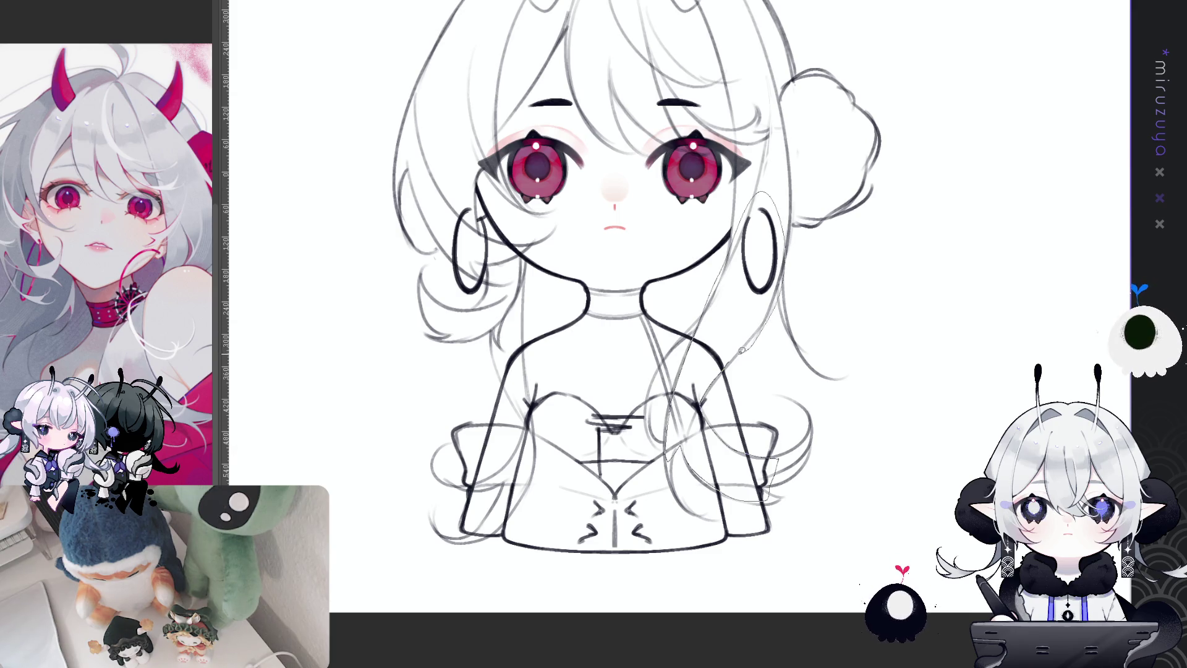
pyautogui.moveTo(742, 351); pyautogui.dragTo(739, 355)
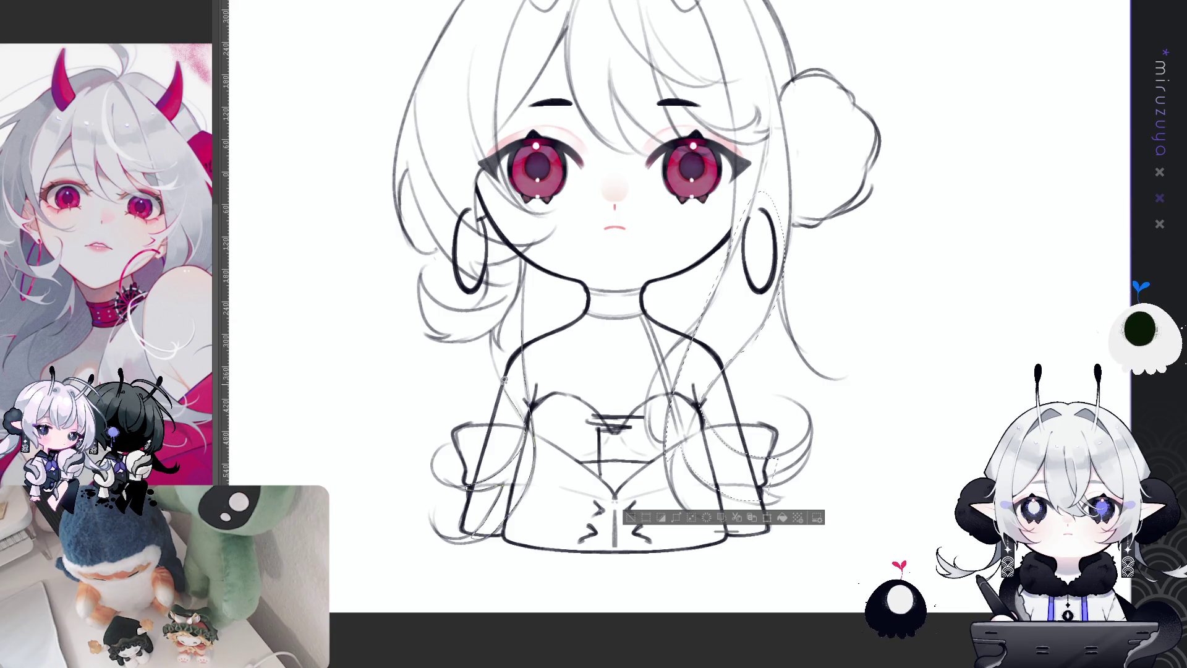
pyautogui.moveTo(515, 456); pyautogui.dragTo(503, 378)
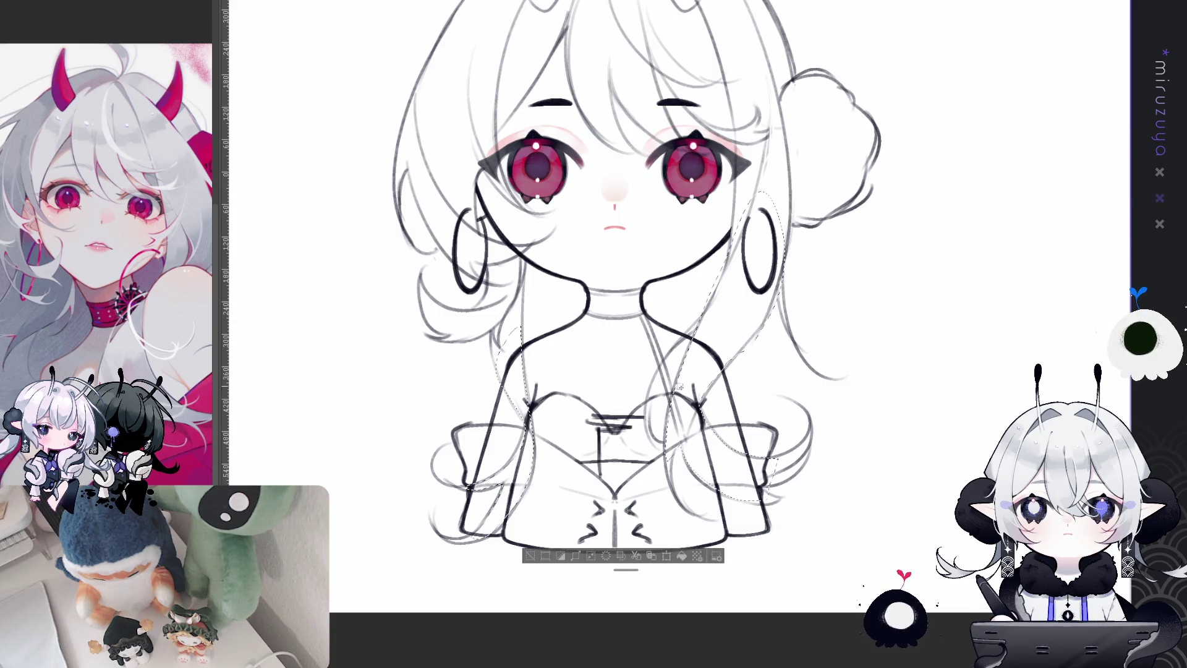
# - Delete the lassoed right strand and earring, compare before and after, then lasso the other earring hoop
pyautogui.press('Delete')
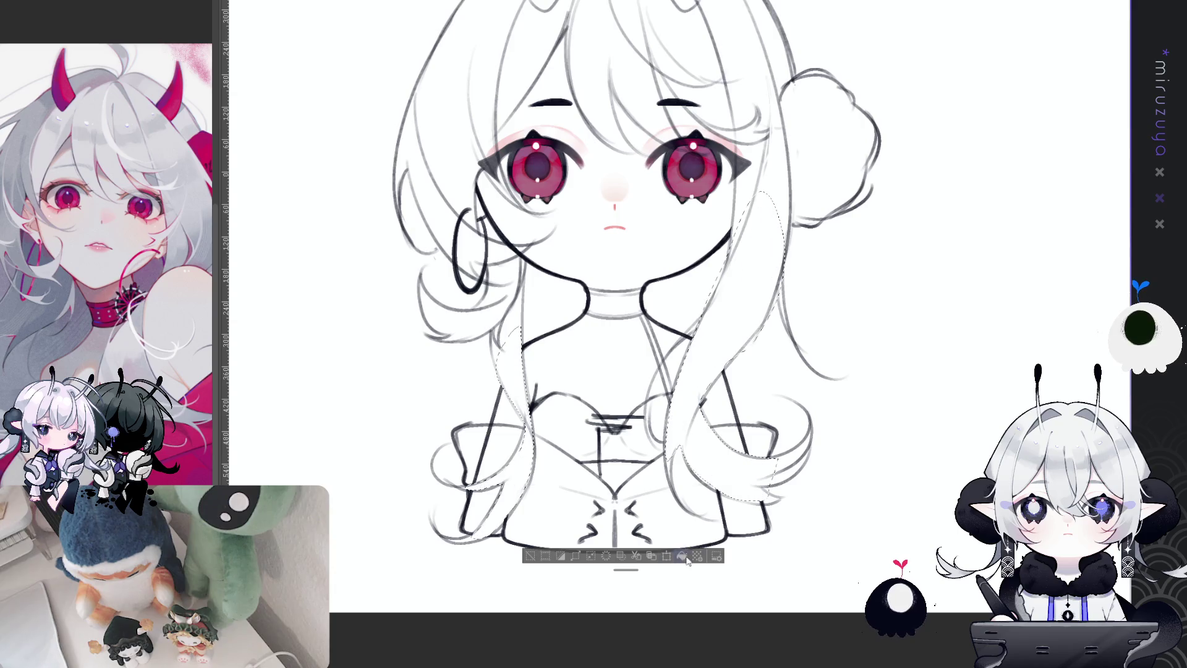
pyautogui.hotkey('ctrl', 'd')
pyautogui.moveTo(968, 365); pyautogui.dragTo(940, 483)
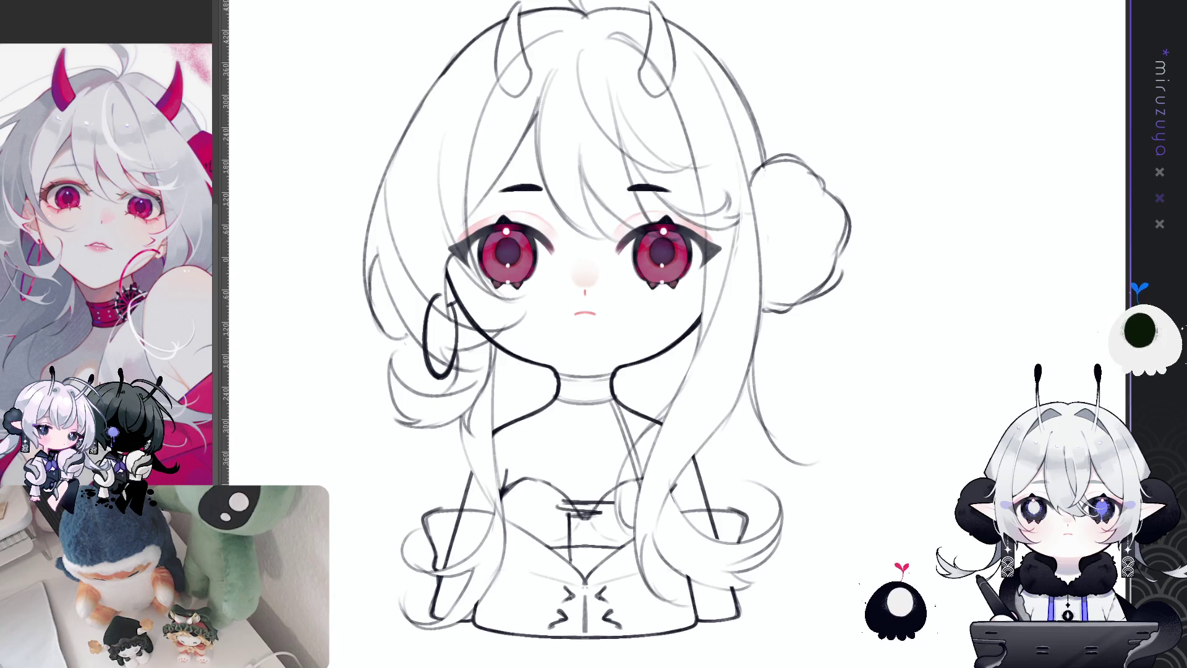
pyautogui.hotkey('ctrl', 'z')
pyautogui.hotkey('ctrl', 'y')
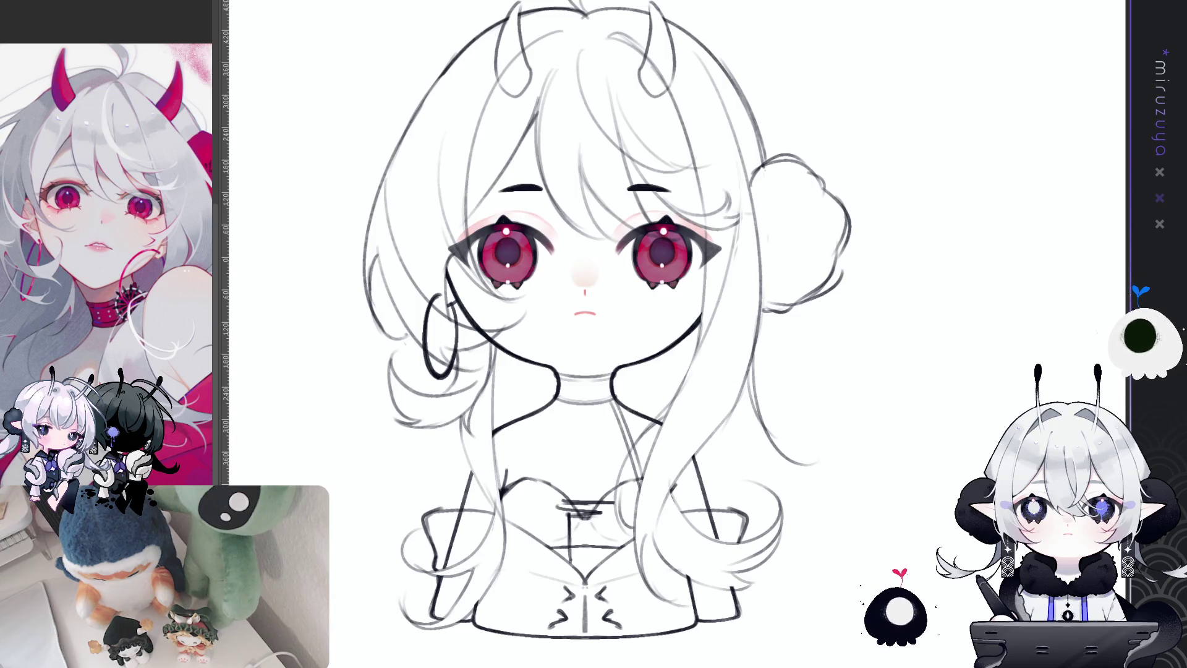
pyautogui.hotkey('ctrl', 'z')
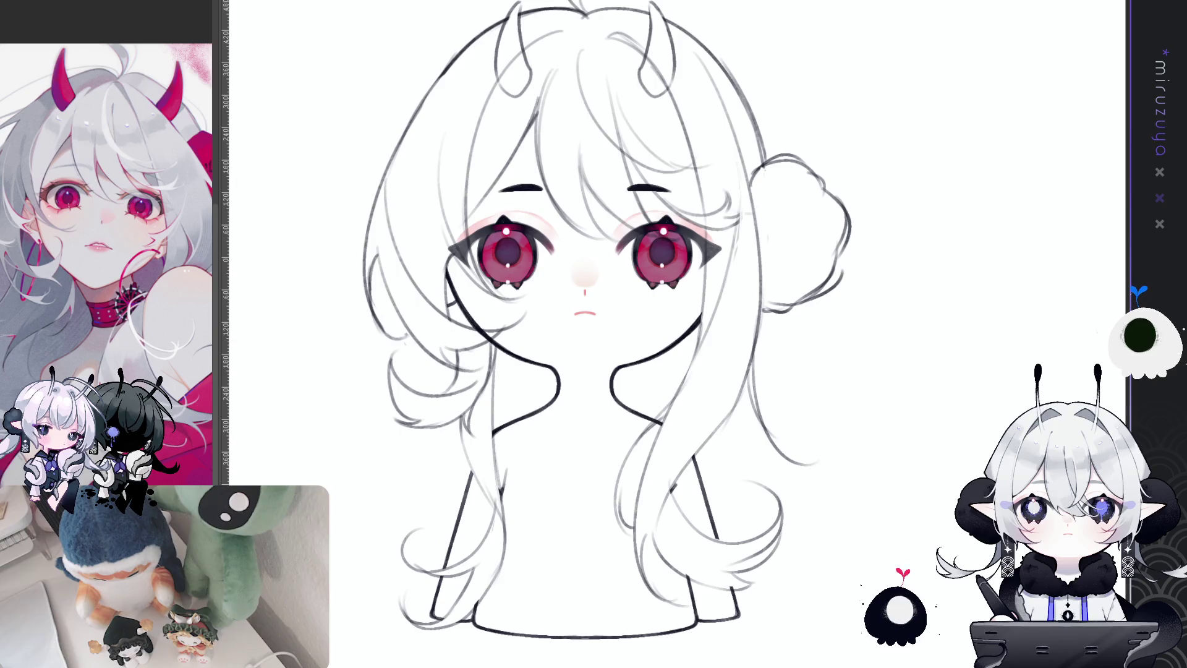
pyautogui.hotkey('ctrl', 'y')
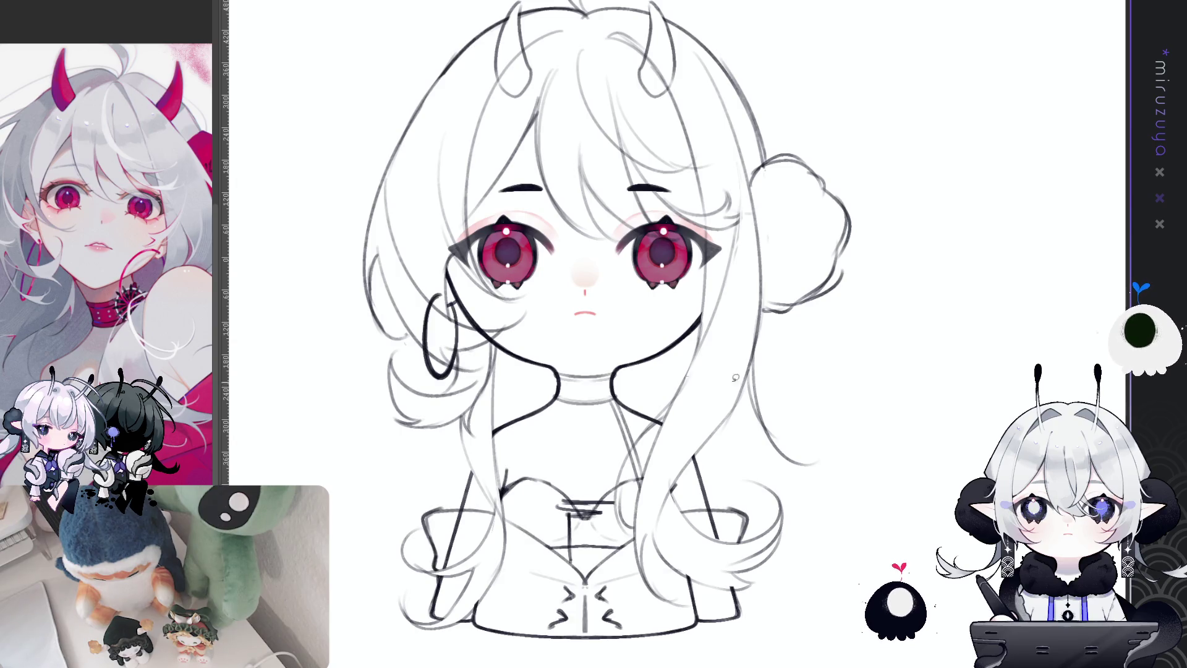
pyautogui.moveTo(446, 286)
pyautogui.mouseDown()
pyautogui.moveTo(448, 344)
pyautogui.moveTo(440, 282)
pyautogui.mouseUp()
# - Erase the left earring hoop, recentre the drawing, and place a vertical symmetry ruler at canvas centre
pyautogui.click(495, 386)
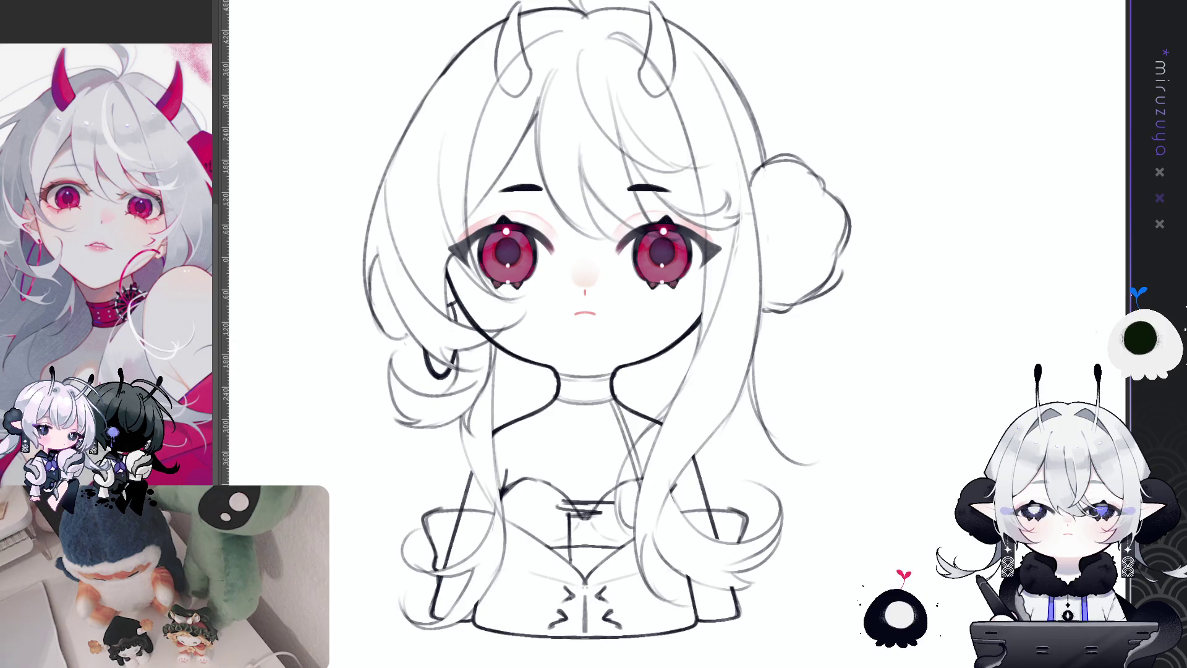
pyautogui.scroll(-1, 936, 502)
pyautogui.scroll(-1, 936, 502)
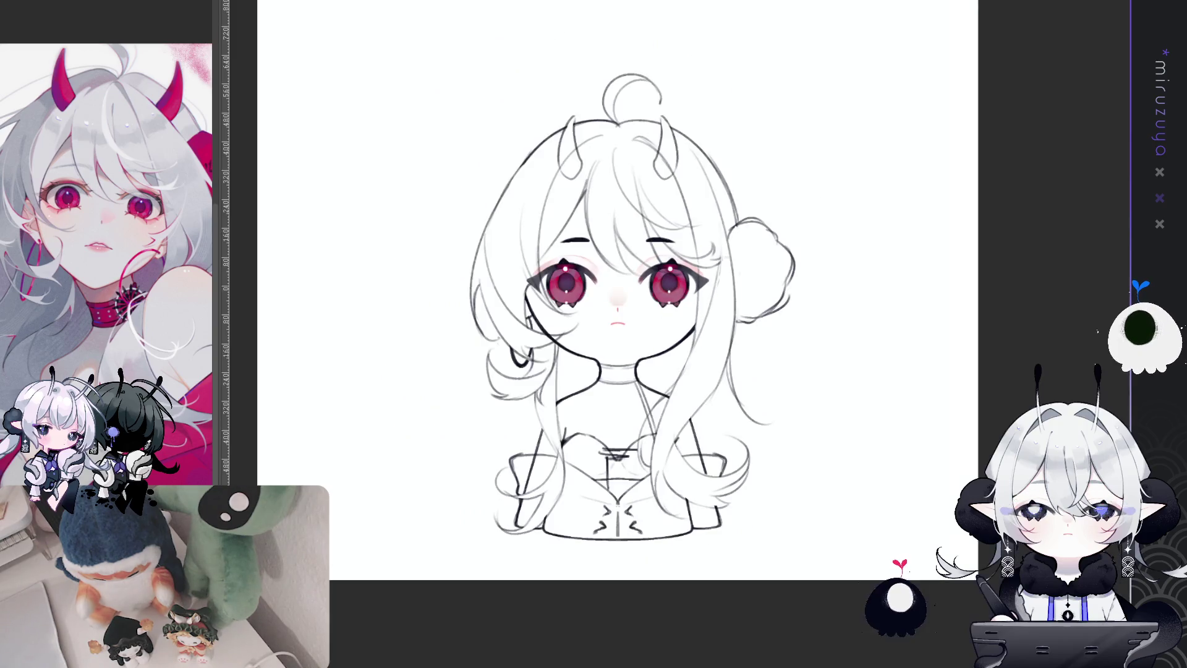
pyautogui.moveTo(947, 499); pyautogui.dragTo(936, 502)
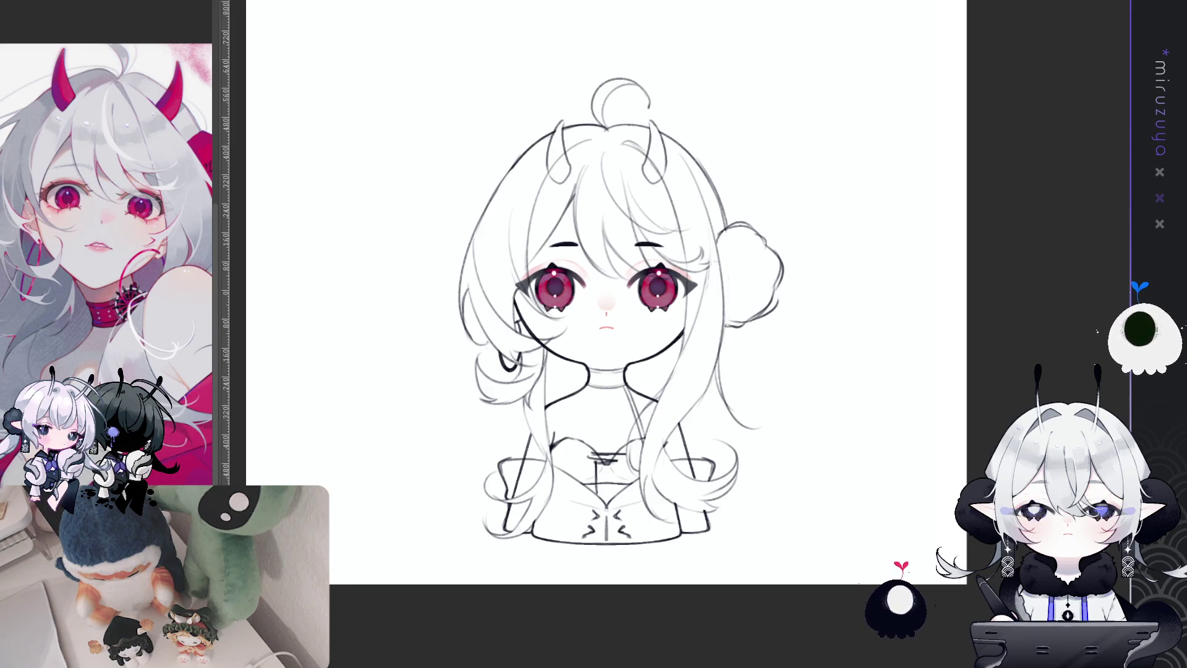
pyautogui.press('Delete')
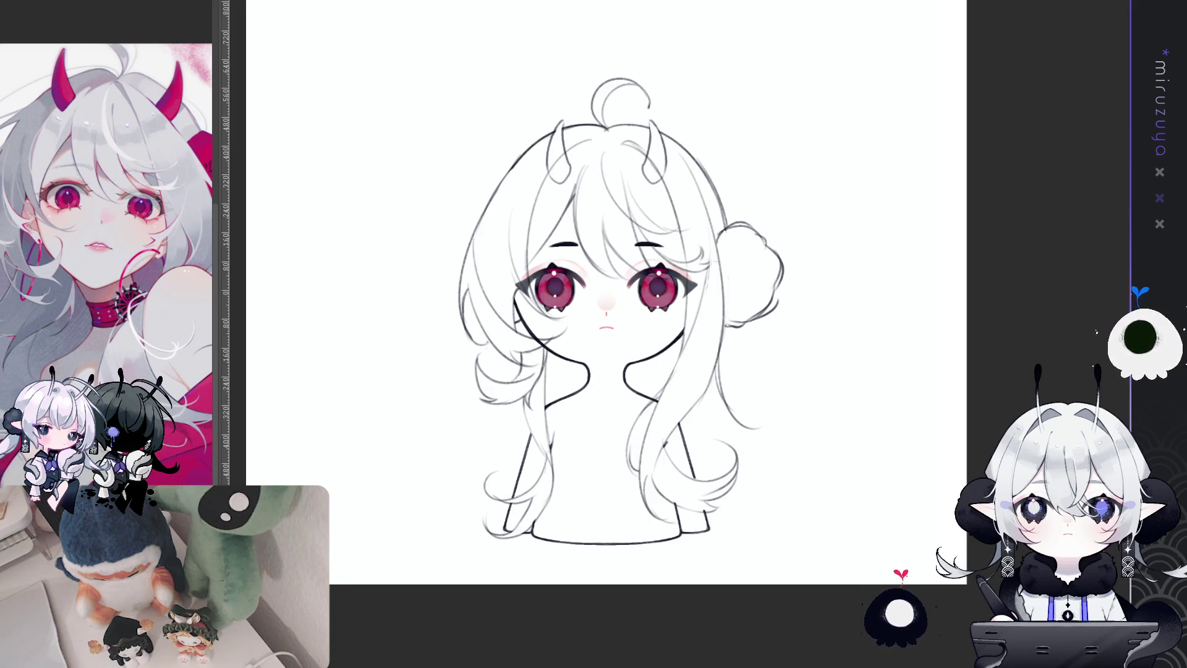
pyautogui.hotkey('ctrl', 'z')
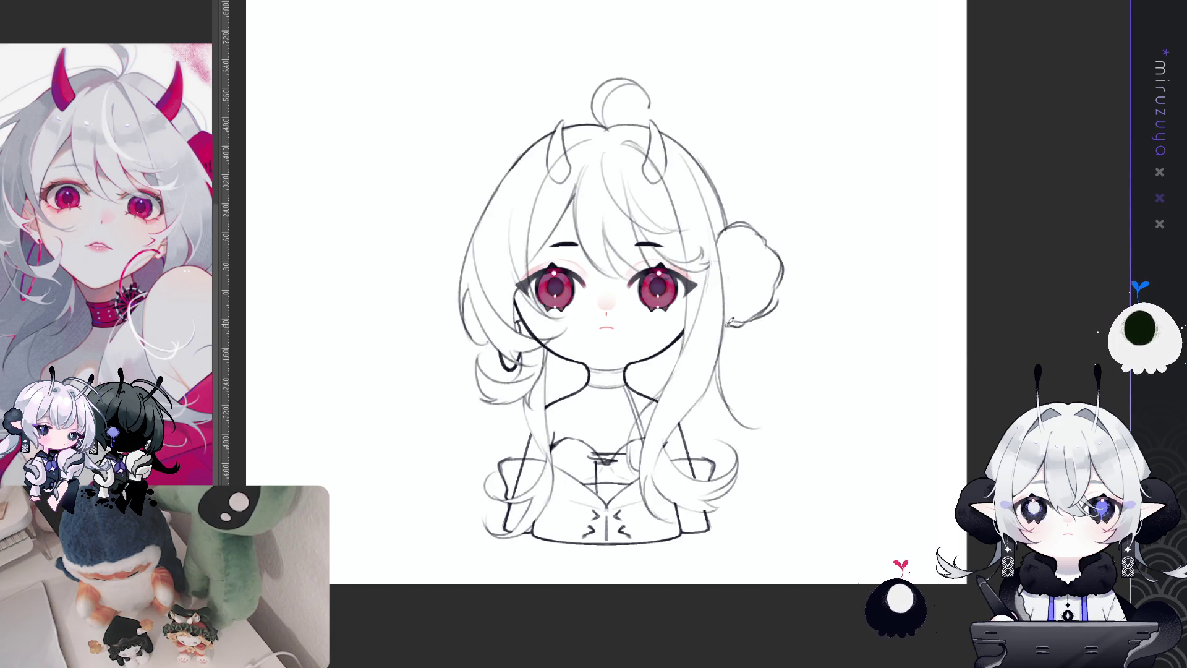
pyautogui.hotkey('ctrl', ';')
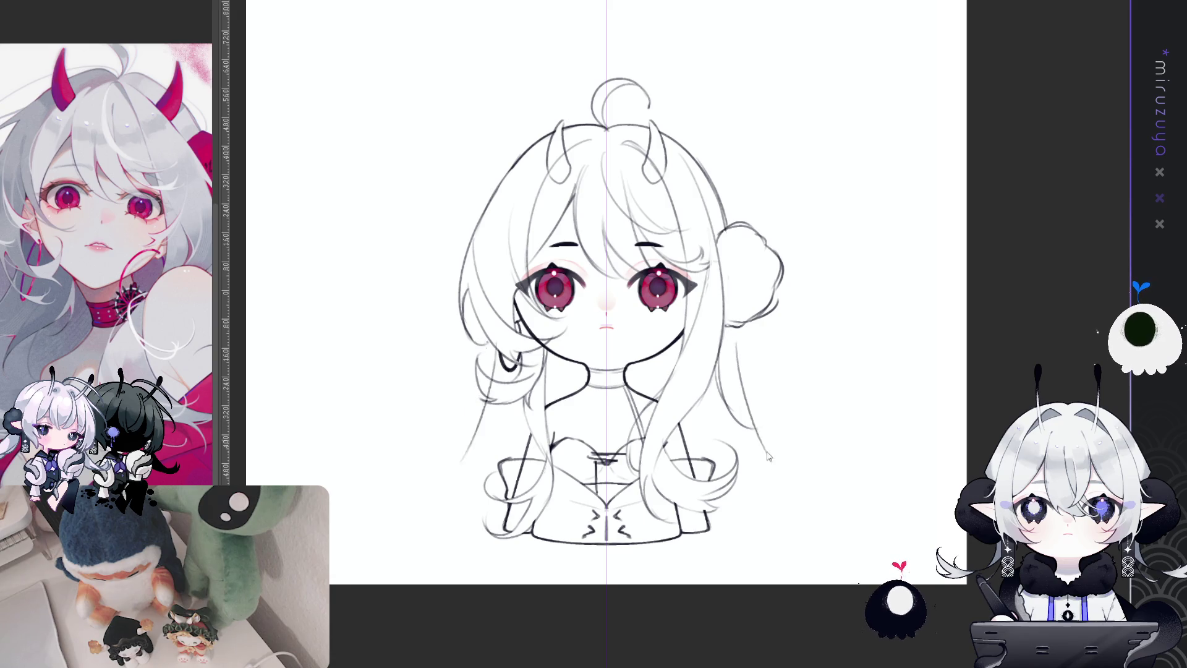
# - Draw long mirrored outer hair strands running down both sides of the body
pyautogui.moveTo(757, 426)
pyautogui.mouseDown()
pyautogui.moveTo(732, 336)
pyautogui.moveTo(758, 464)
pyautogui.mouseUp()
pyautogui.moveTo(724, 350); pyautogui.dragTo(770, 464)
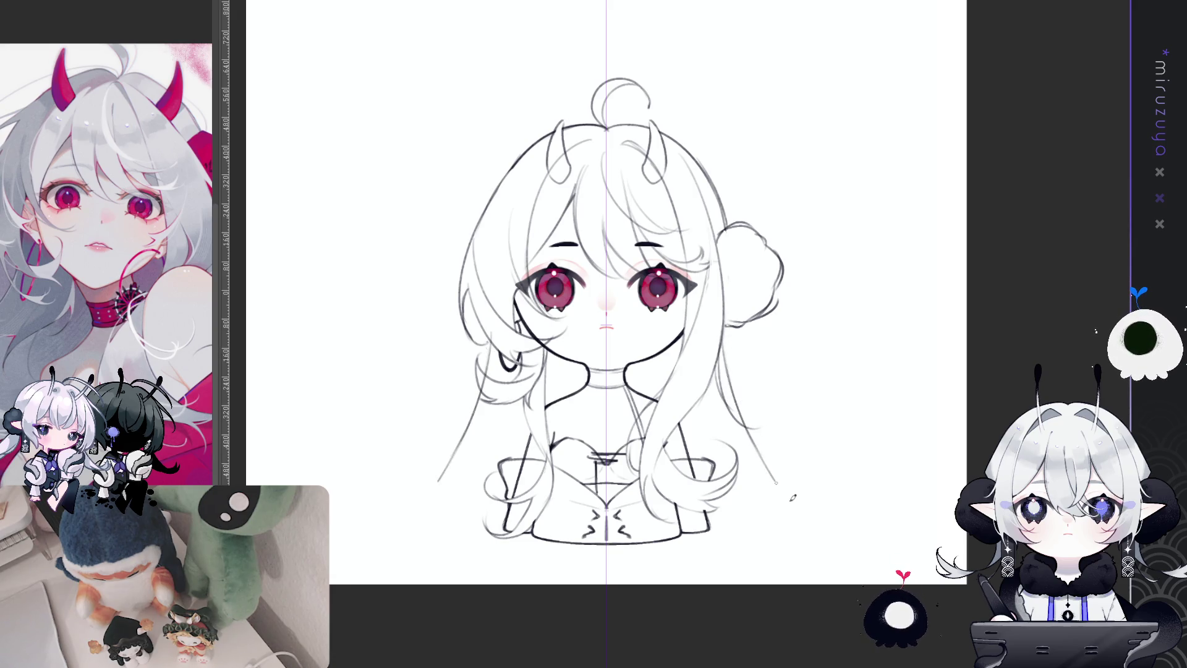
pyautogui.hotkey('ctrl', 'z')
pyautogui.hotkey('ctrl', 'z')
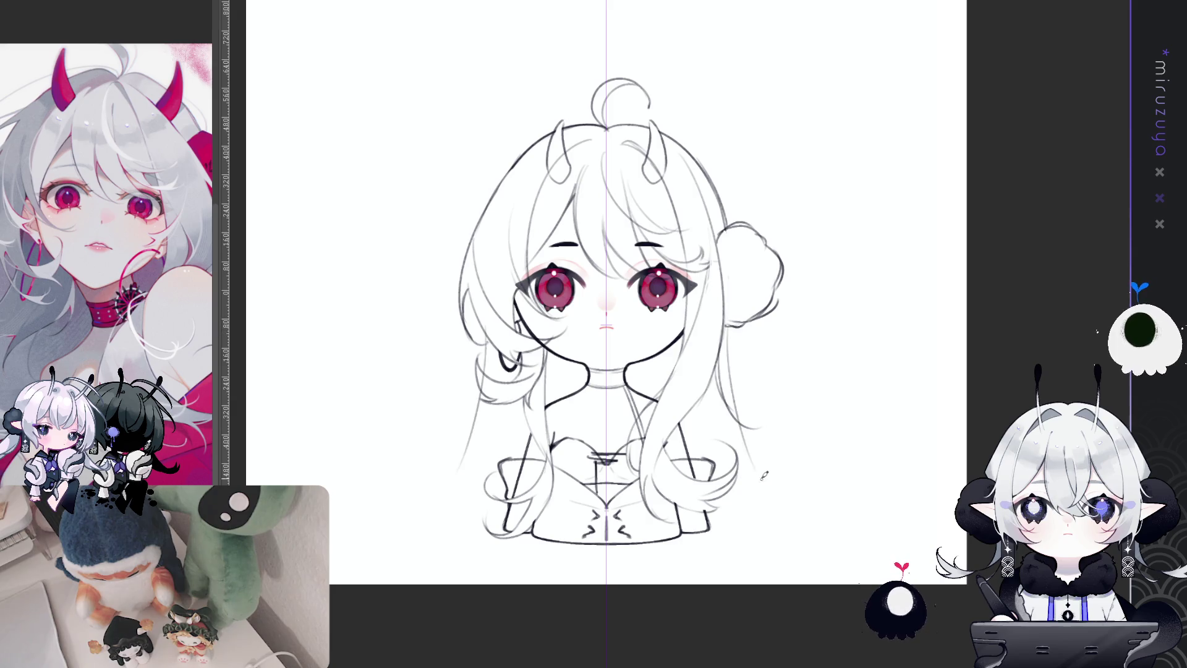
pyautogui.moveTo(730, 318); pyautogui.dragTo(753, 431)
pyautogui.moveTo(729, 329); pyautogui.dragTo(796, 512)
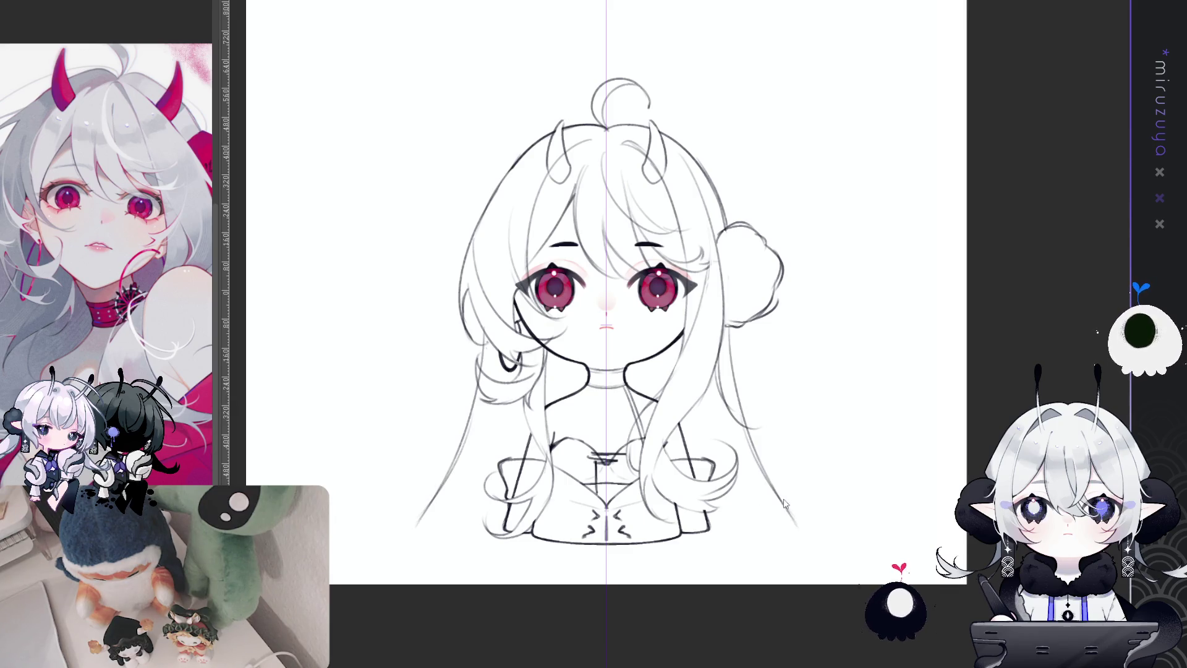
pyautogui.moveTo(769, 473); pyautogui.dragTo(800, 546)
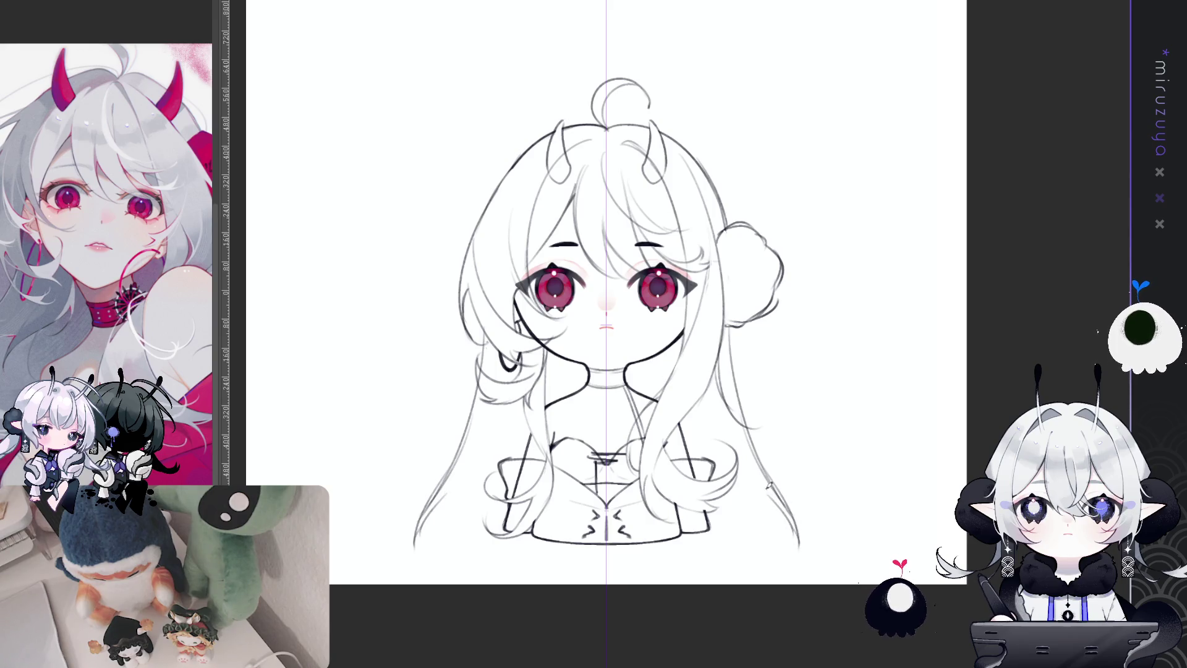
# - Add mirrored curled ends to the long hair strands
pyautogui.moveTo(739, 521); pyautogui.dragTo(720, 543)
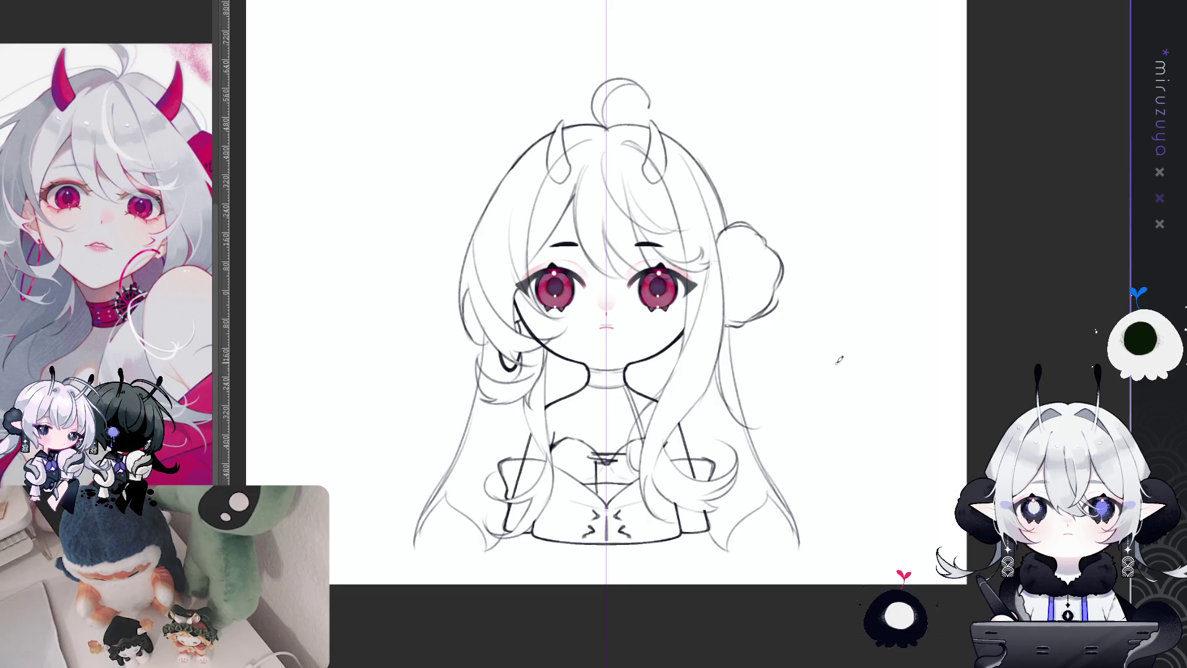
pyautogui.hotkey('ctrl', 'z')
pyautogui.moveTo(756, 504); pyautogui.dragTo(739, 548)
pyautogui.hotkey('ctrl', 'z')
pyautogui.moveTo(769, 491); pyautogui.dragTo(742, 544)
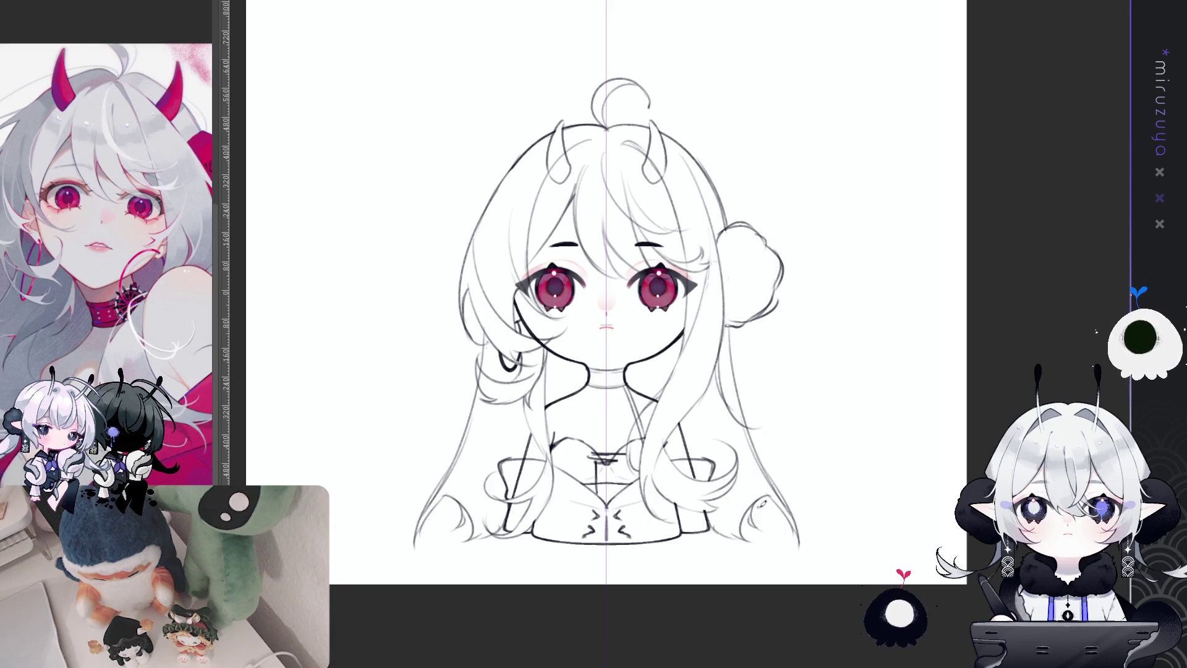
pyautogui.moveTo(797, 513); pyautogui.dragTo(798, 555)
pyautogui.hotkey('ctrl', 'z')
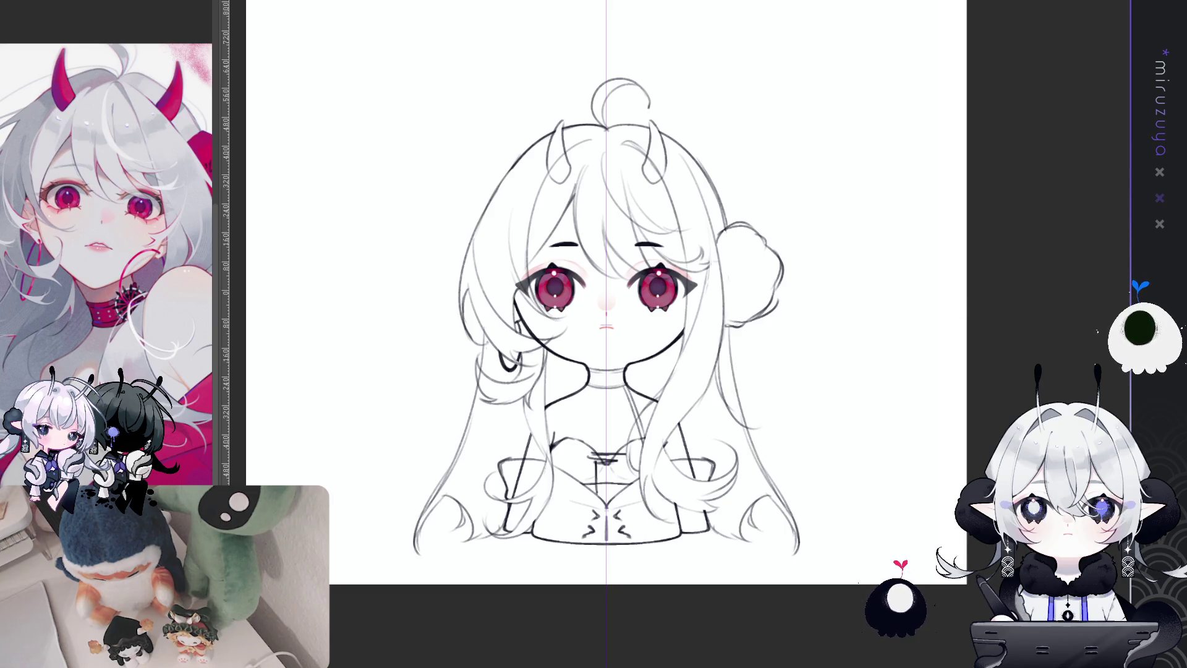
# - With symmetry off, add two loose strands on the left side and try a curve under the right bun
pyautogui.hotkey('alt', ']')
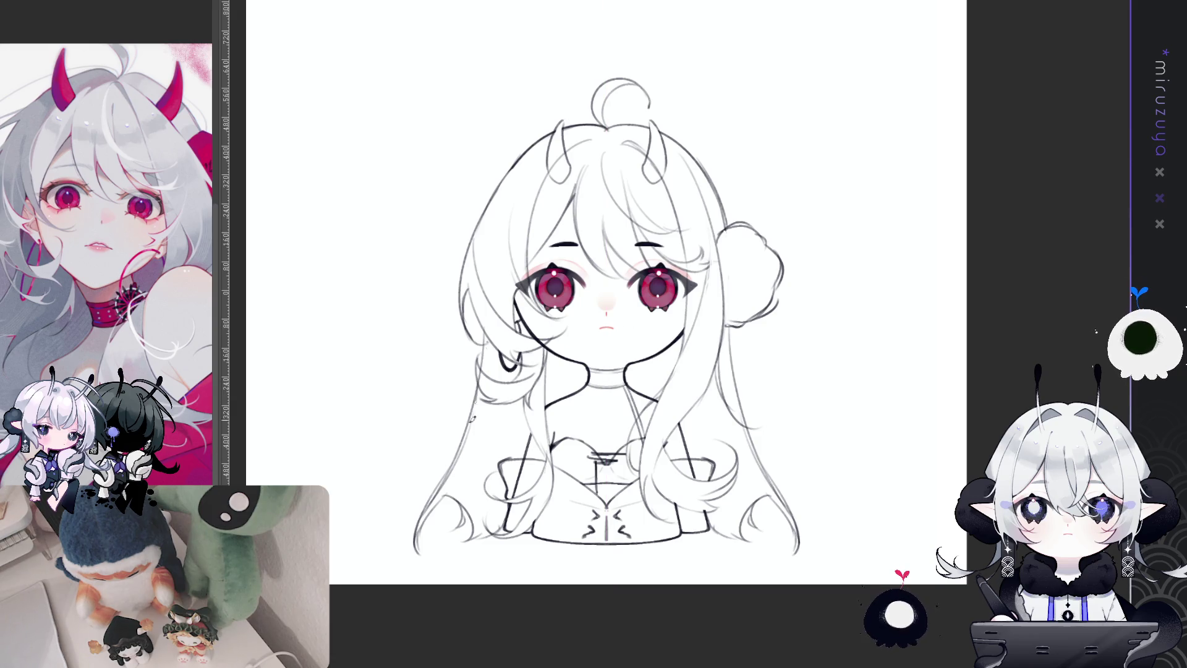
pyautogui.moveTo(479, 386); pyautogui.dragTo(410, 443)
pyautogui.moveTo(476, 405); pyautogui.dragTo(448, 436)
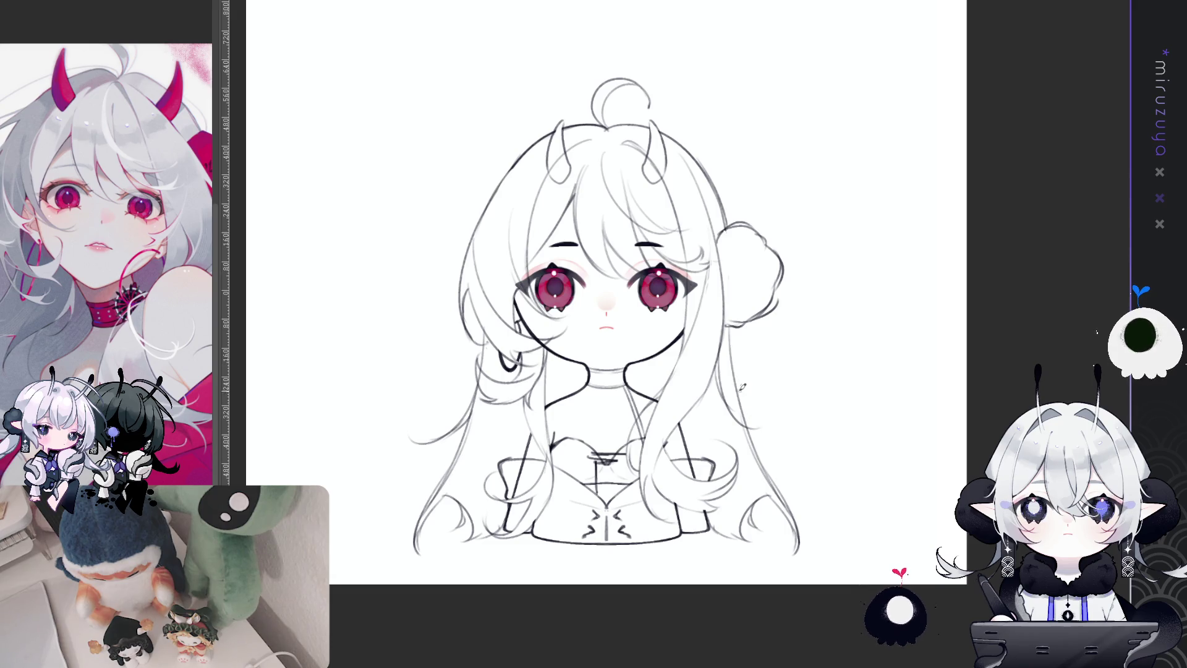
pyautogui.moveTo(734, 324)
pyautogui.mouseDown()
pyautogui.moveTo(773, 363)
pyautogui.moveTo(774, 351)
pyautogui.mouseUp()
pyautogui.hotkey('ctrl', 'z')
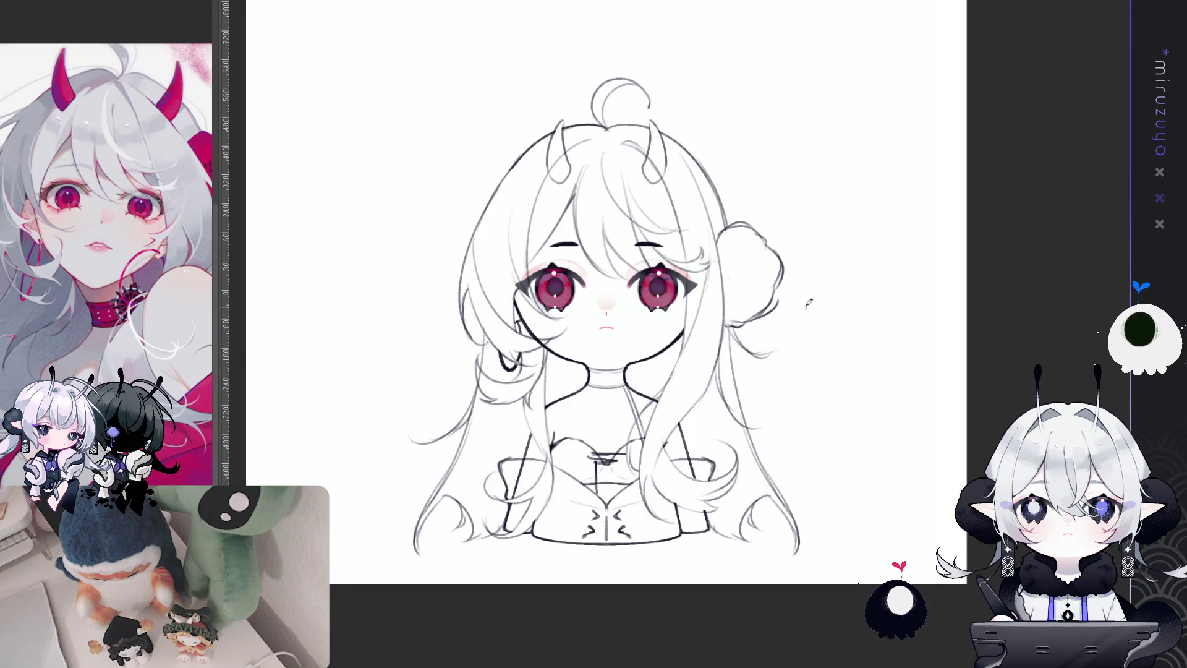
pyautogui.moveTo(895, 364); pyautogui.dragTo(873, 397)
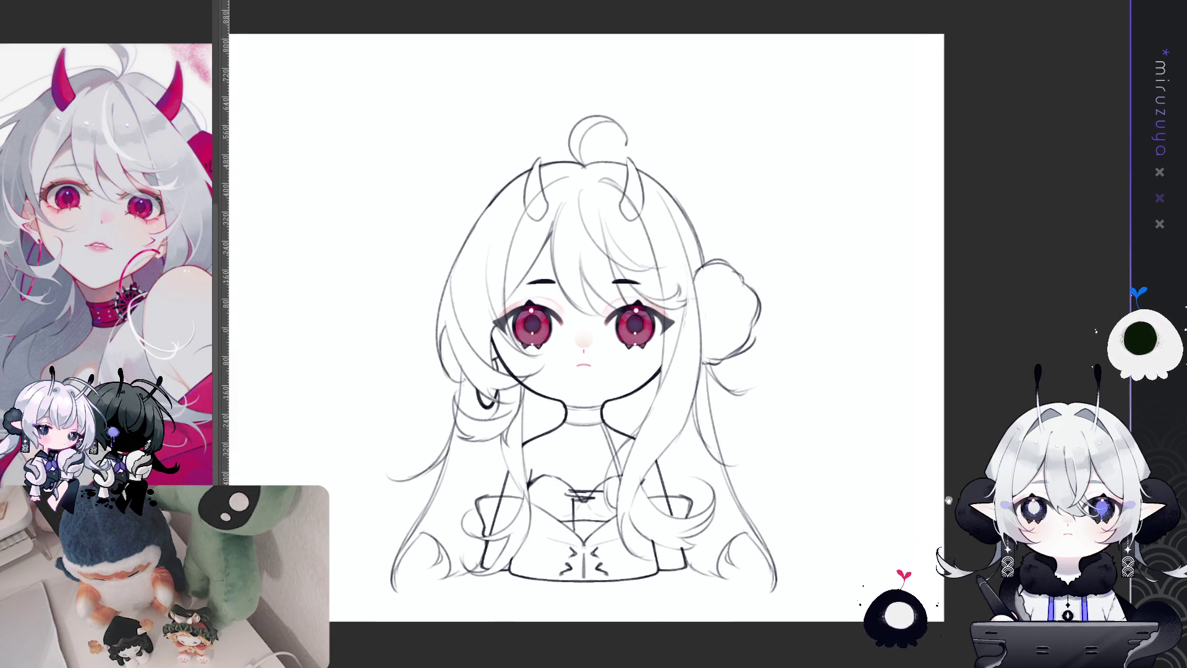
pyautogui.moveTo(957, 487); pyautogui.dragTo(967, 422)
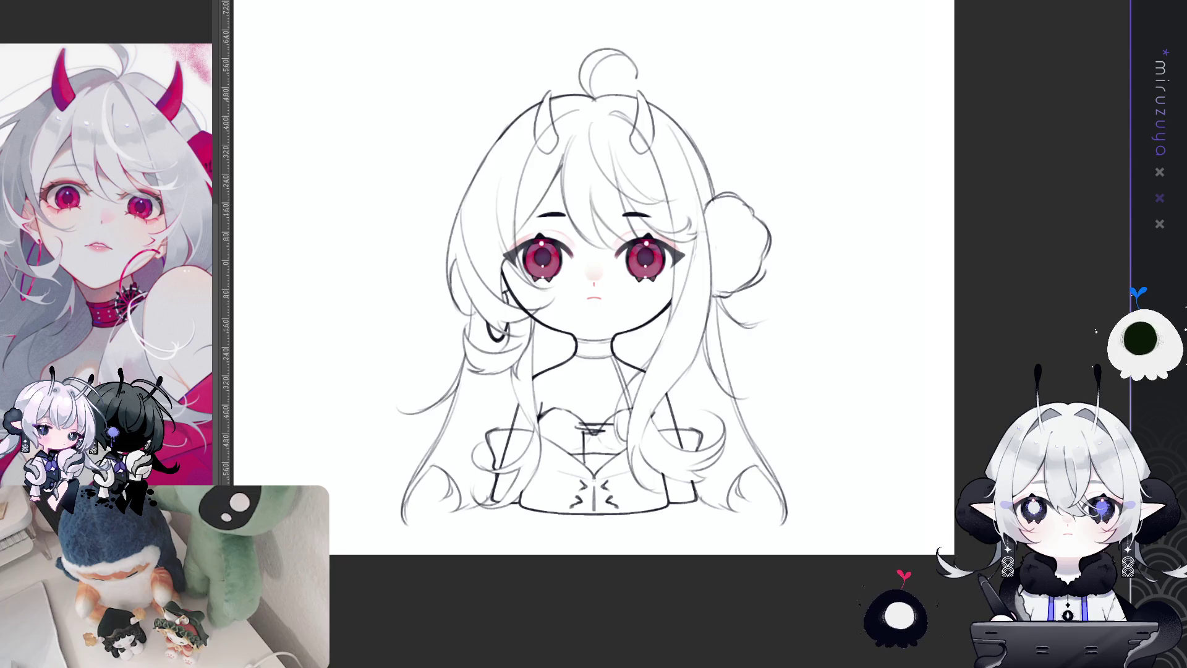
pyautogui.hotkey('ctrl', 'z')
pyautogui.hotkey('ctrl', 'y')
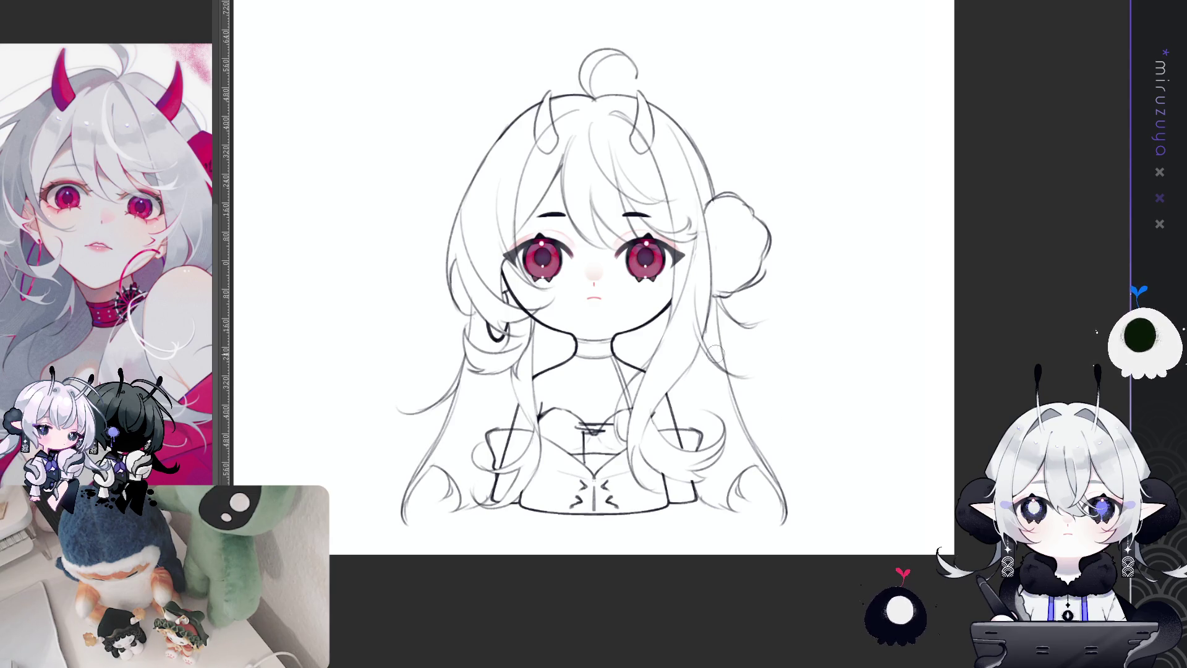
pyautogui.moveTo(894, 561); pyautogui.dragTo(889, 566)
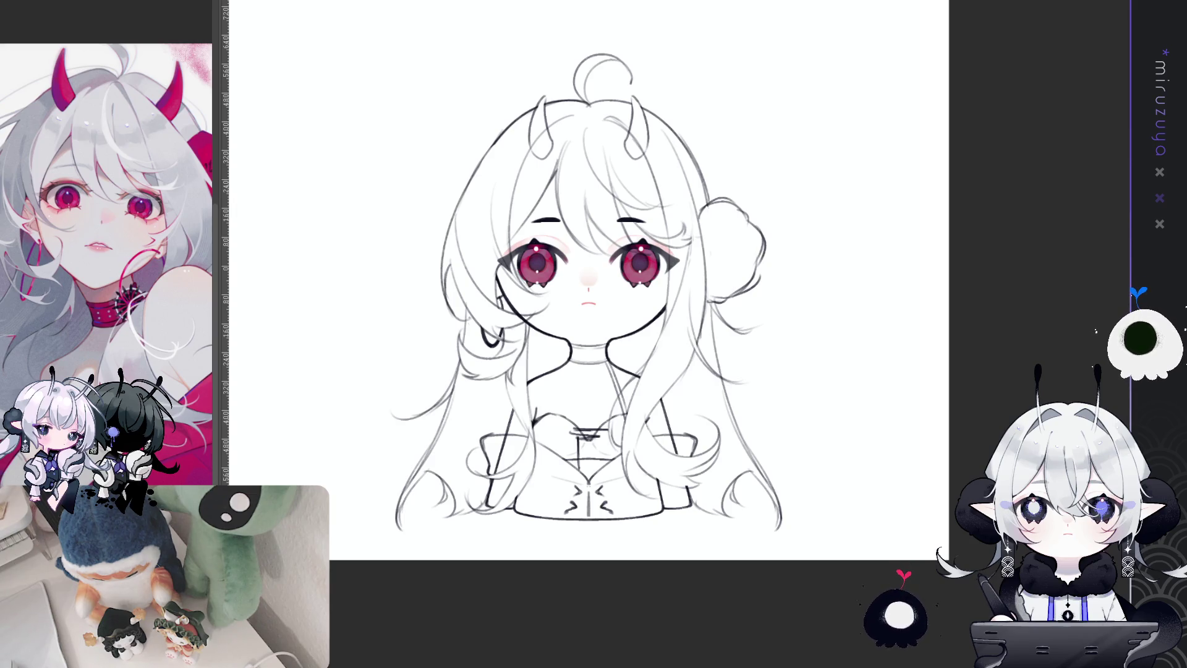
pyautogui.moveTo(593, 309); pyautogui.dragTo(603, 326)
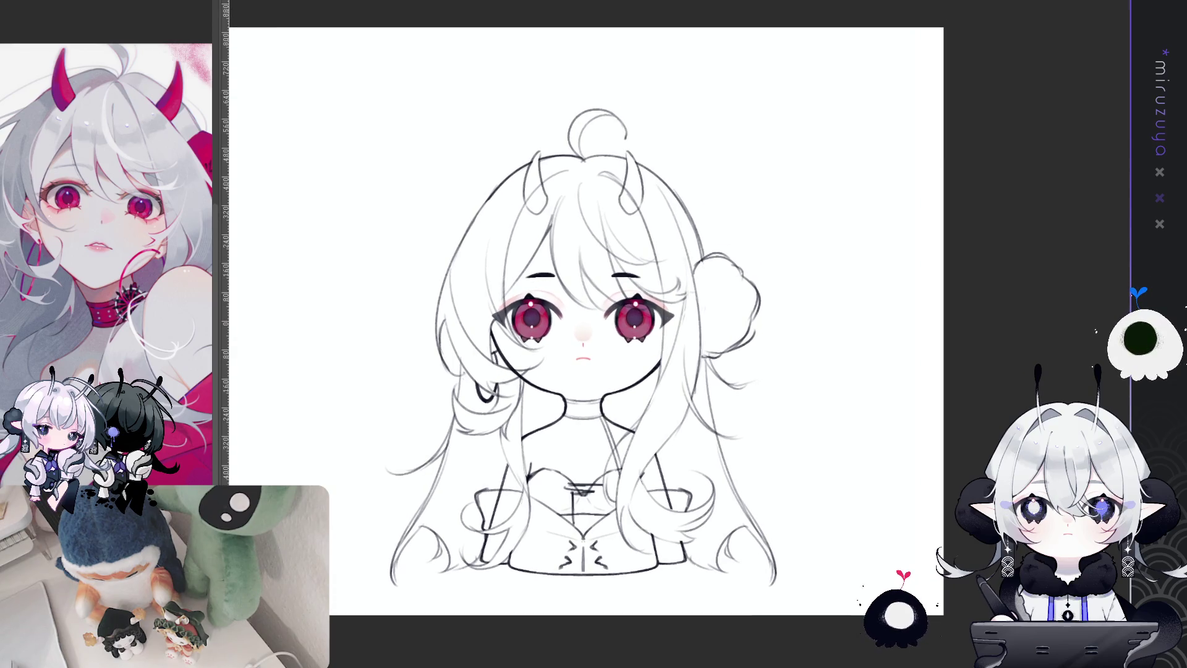
pyautogui.scroll(2, 731, 231)
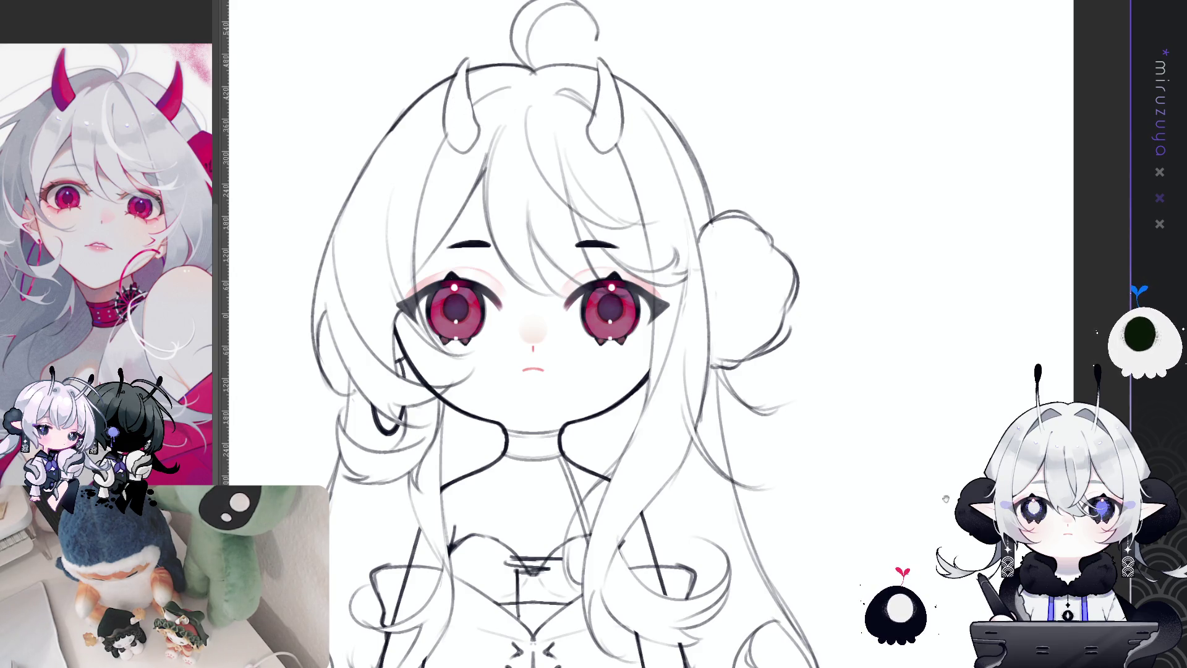
pyautogui.scroll(2, 624, 128)
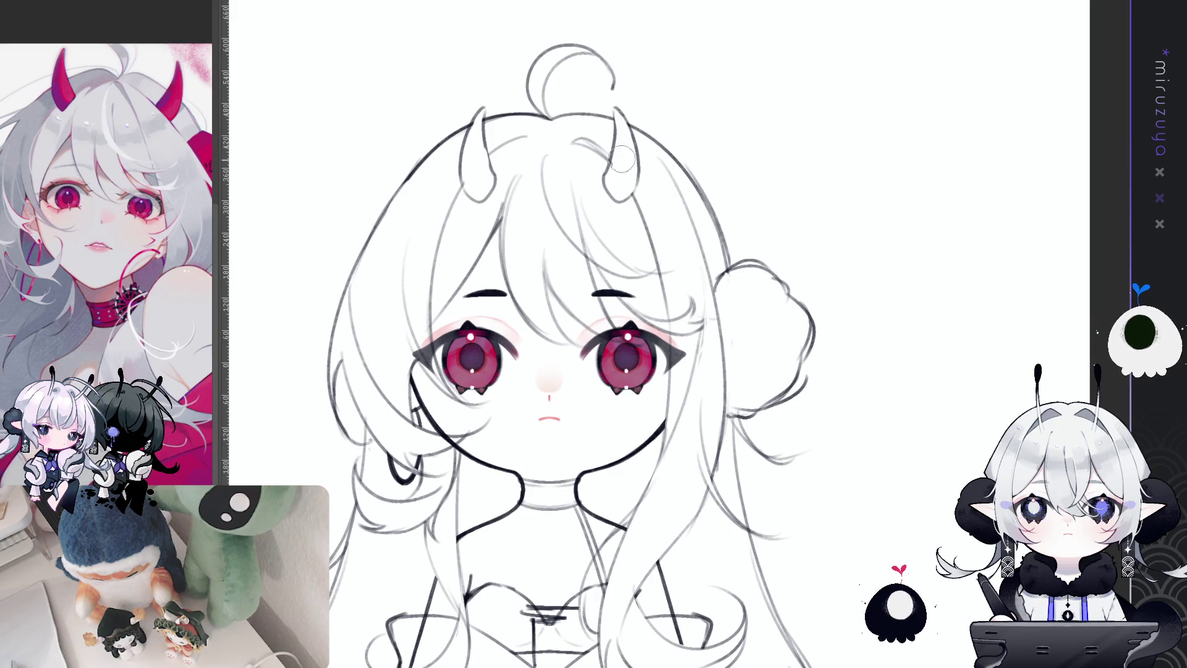
pyautogui.scroll(-4, 1077, 385)
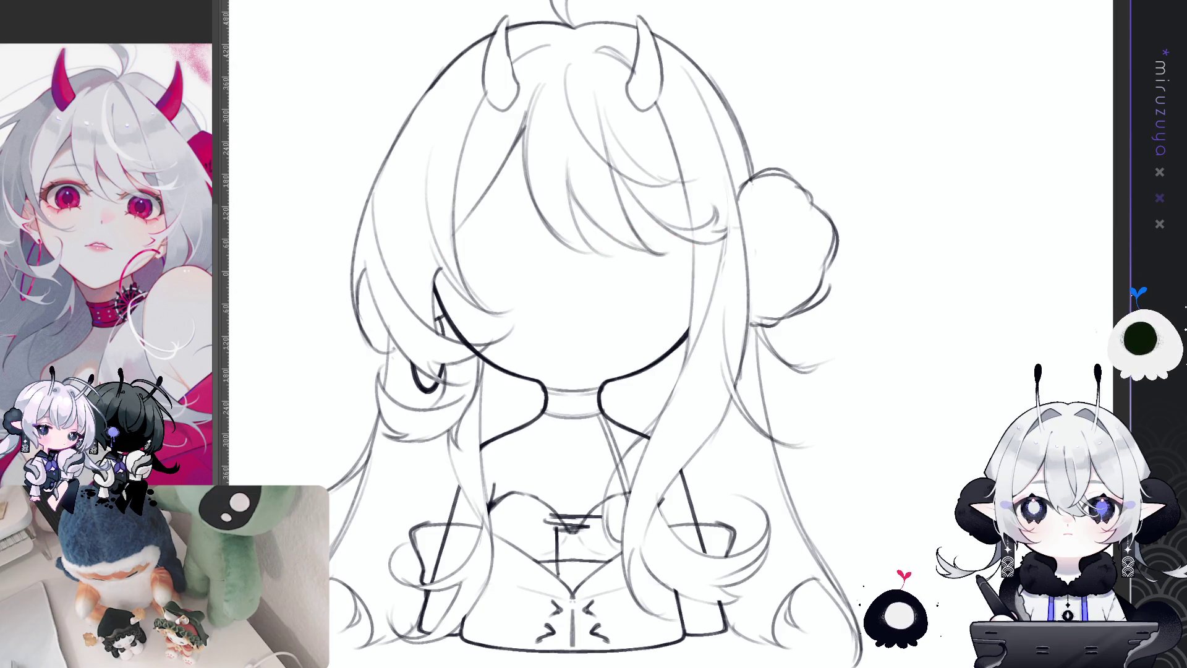
# - Place a vertical symmetry ruler through the face, undo the stroke near the nose, and select both eyes
pyautogui.hotkey('ctrl', 'a')
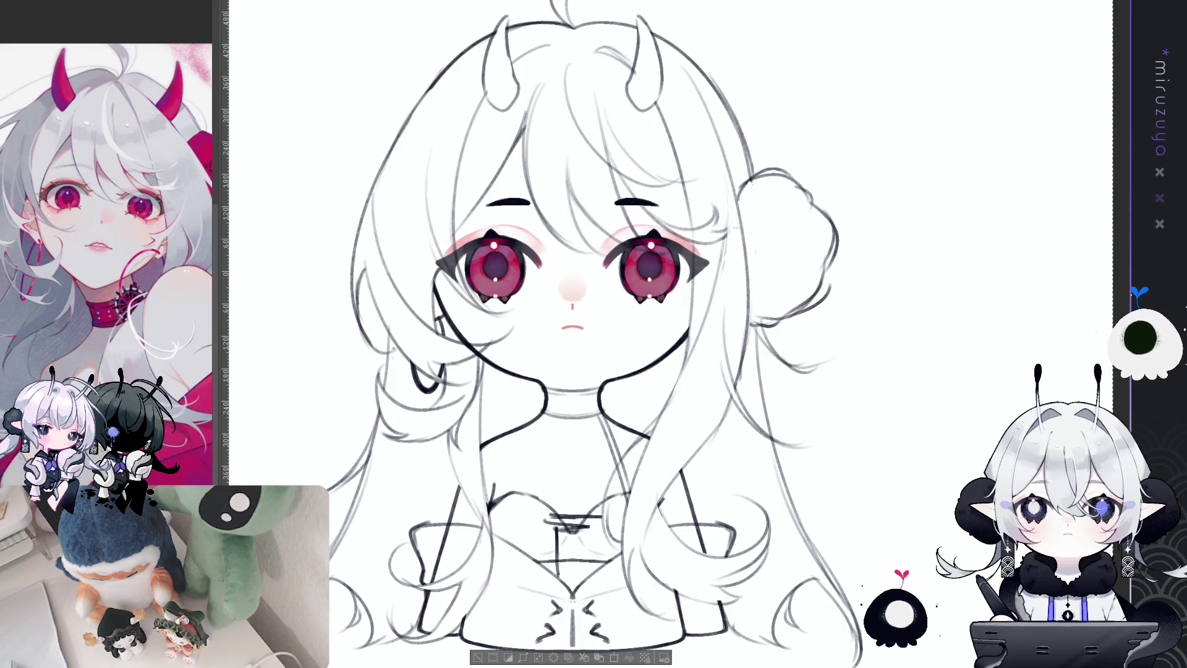
pyautogui.hotkey('ctrl', 'd')
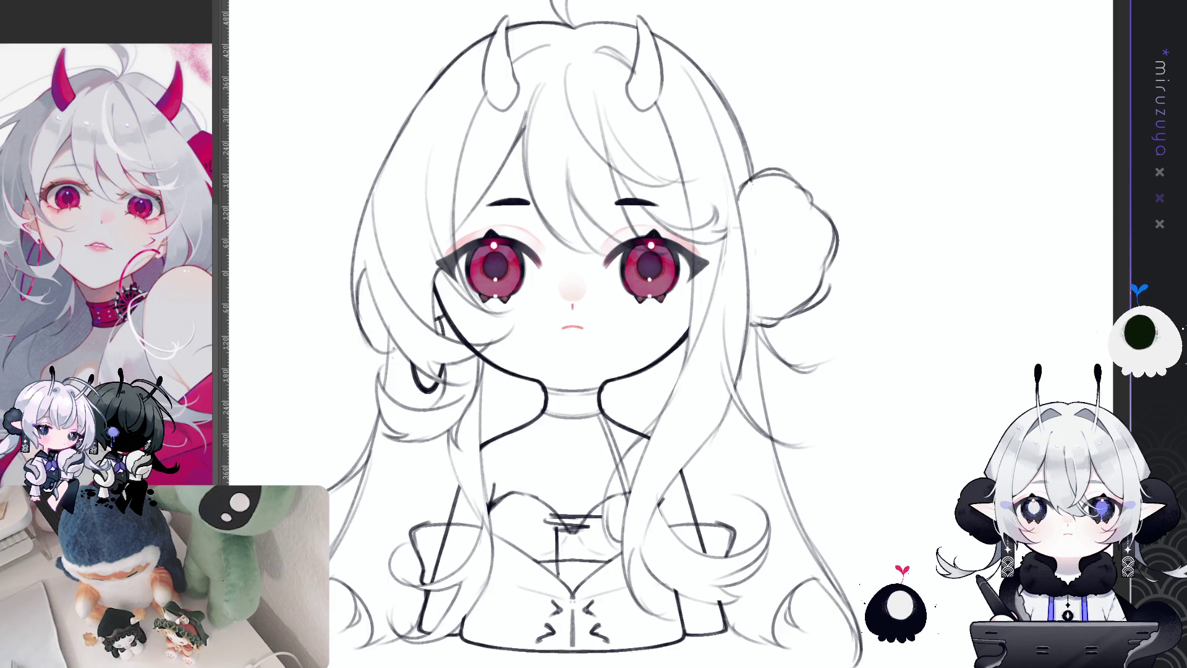
pyautogui.hotkey('ctrl', ';')
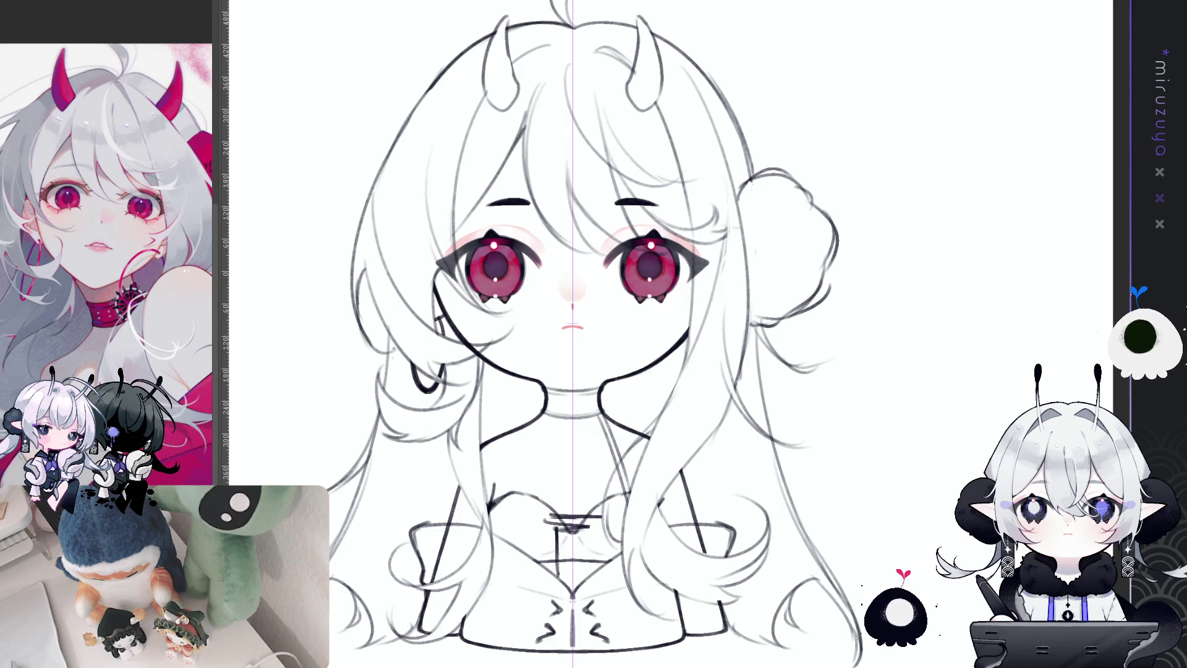
pyautogui.hotkey('ctrl', 'z')
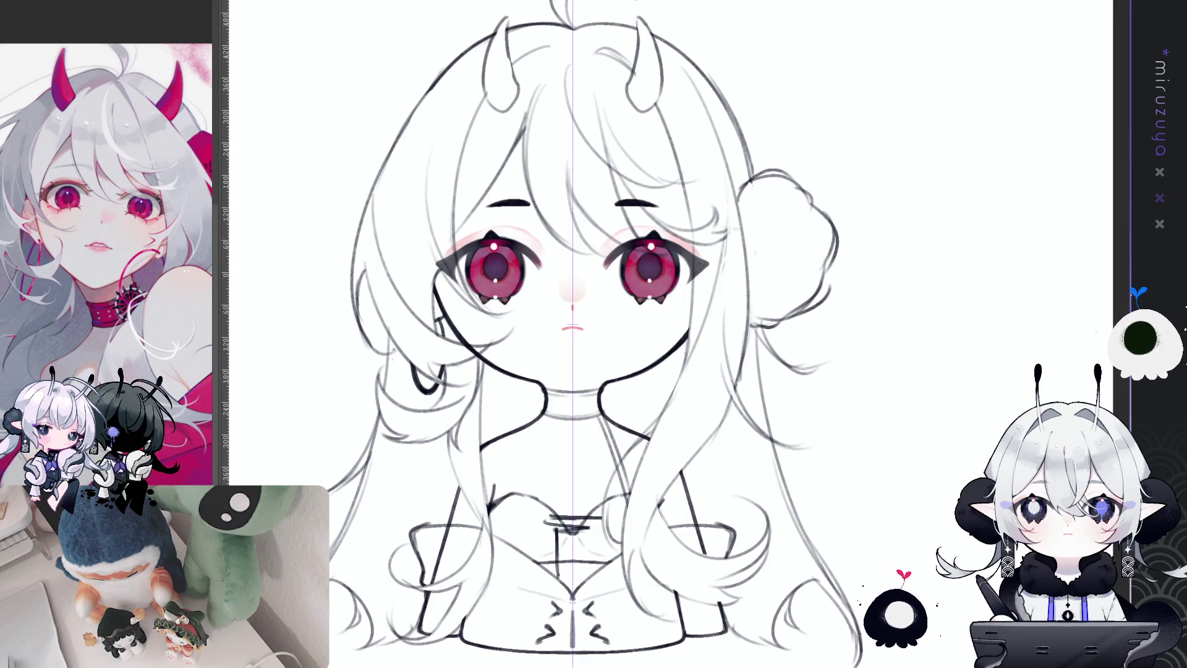
pyautogui.hotkey('ctrl', 'shift', 'd')
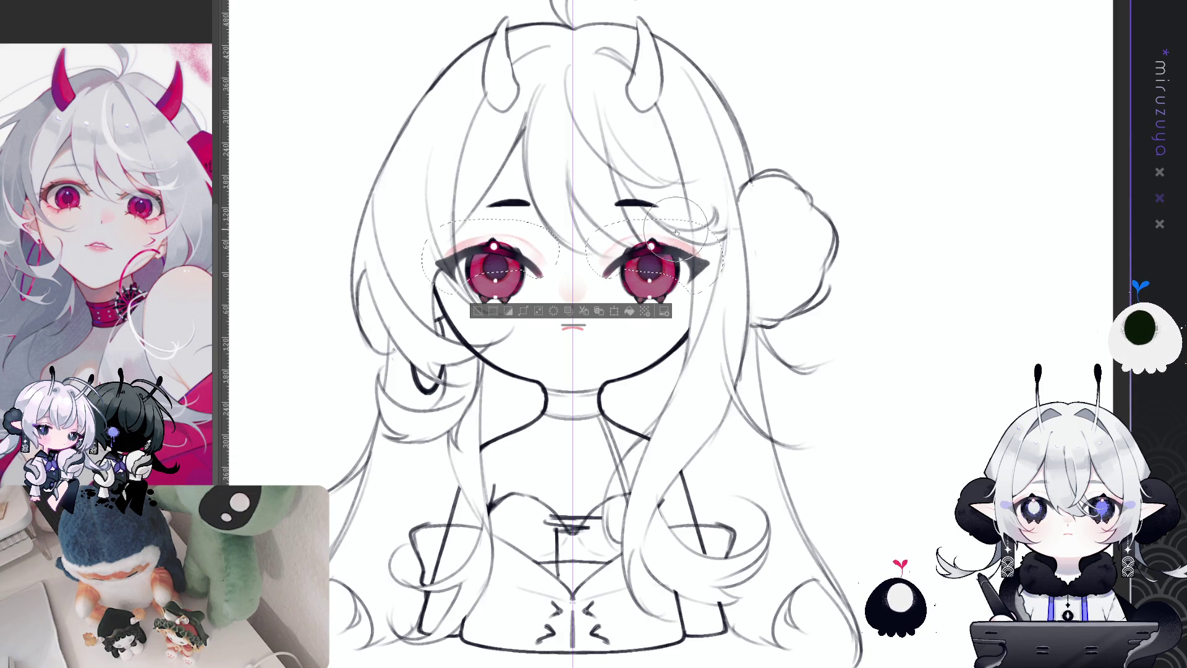
# - Rotate the face sideways, darken the lower lash line, then lasso both upper eyelids symmetrically
pyautogui.moveTo(675, 232); pyautogui.dragTo(626, 486)
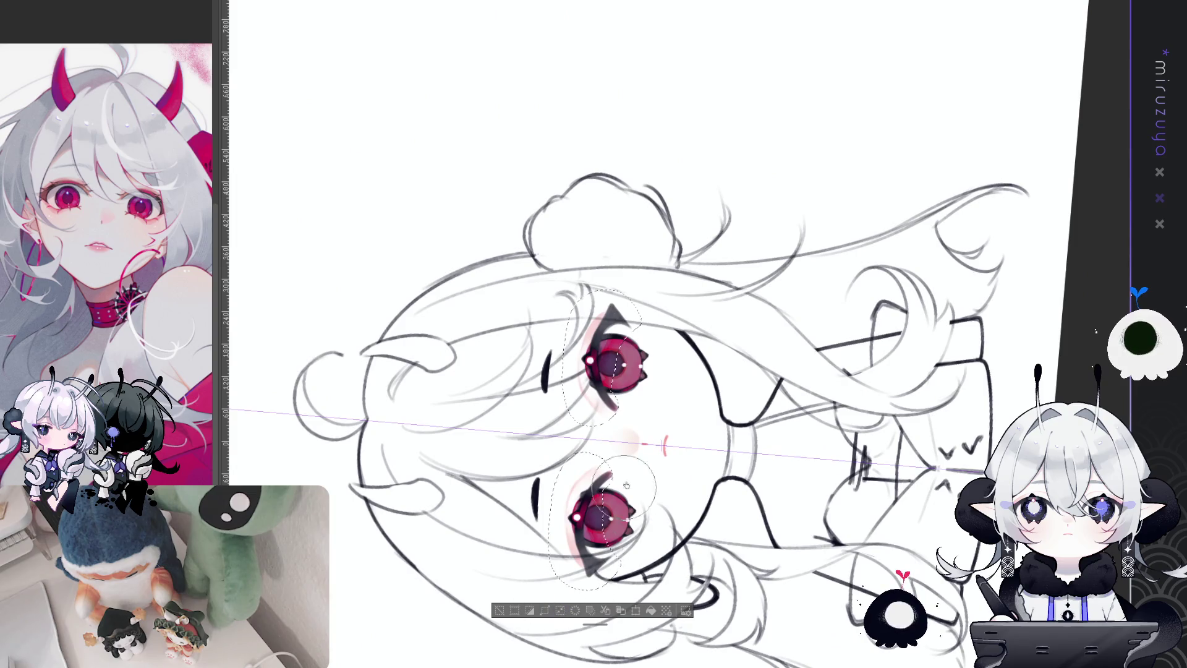
pyautogui.hotkey('ctrl', 'd')
pyautogui.scroll(3, 626, 486)
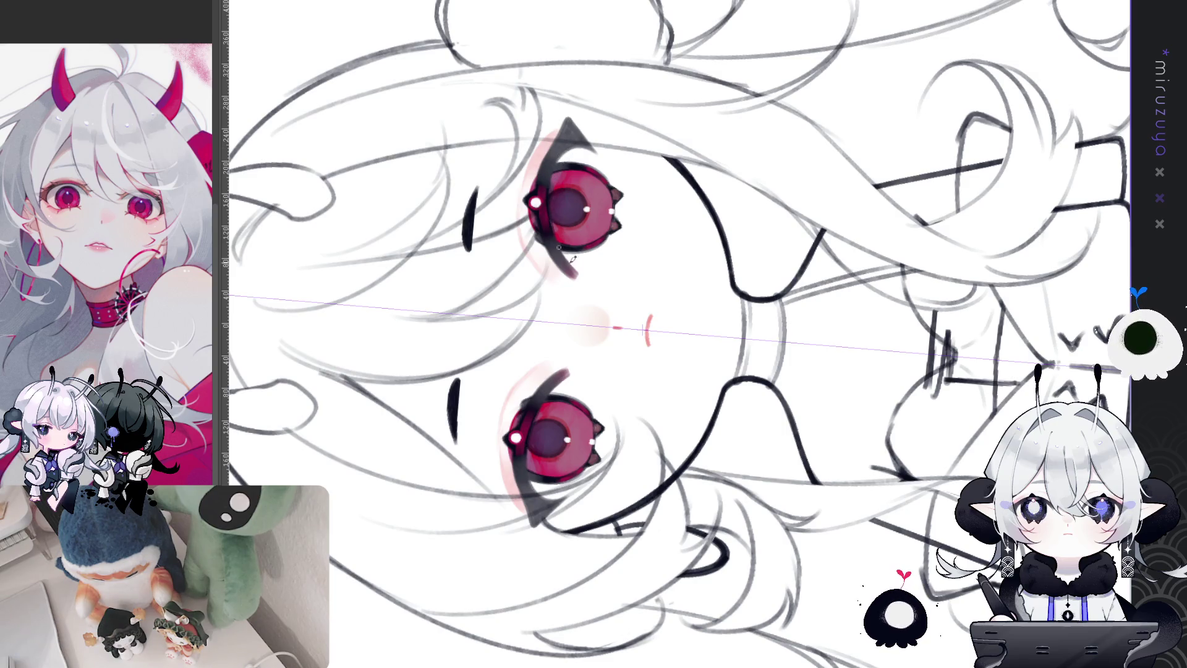
pyautogui.moveTo(561, 250); pyautogui.dragTo(579, 272)
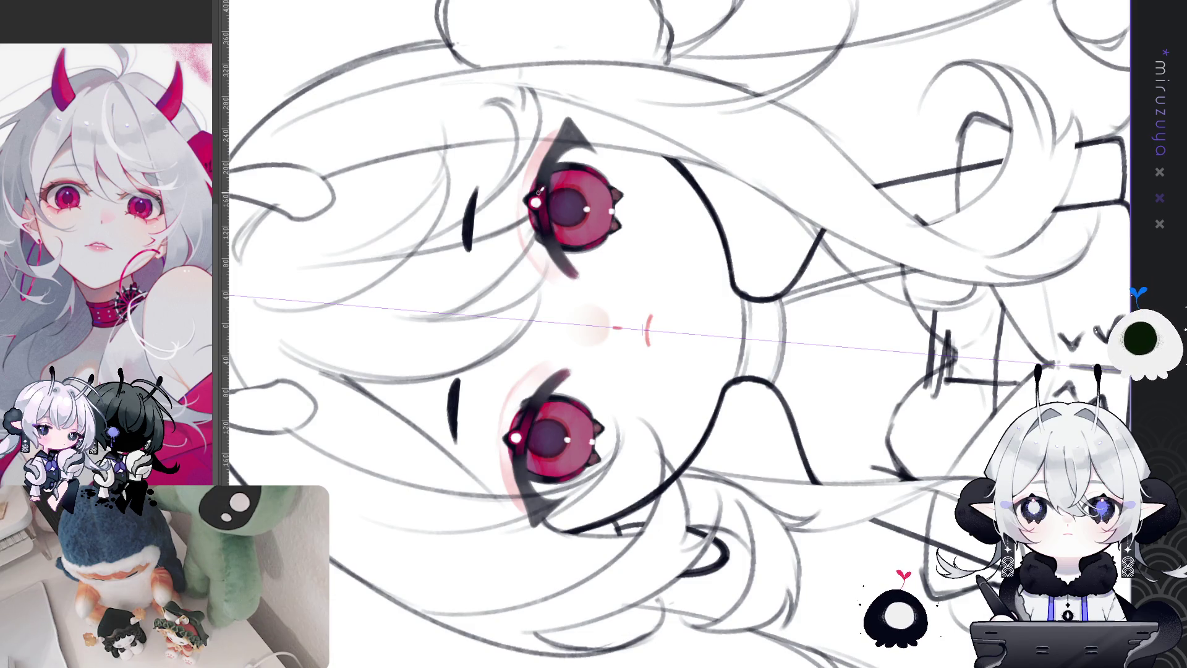
pyautogui.moveTo(584, 271)
pyautogui.mouseDown()
pyautogui.moveTo(898, 339)
pyautogui.moveTo(693, 296)
pyautogui.moveTo(593, 337)
pyautogui.mouseUp()
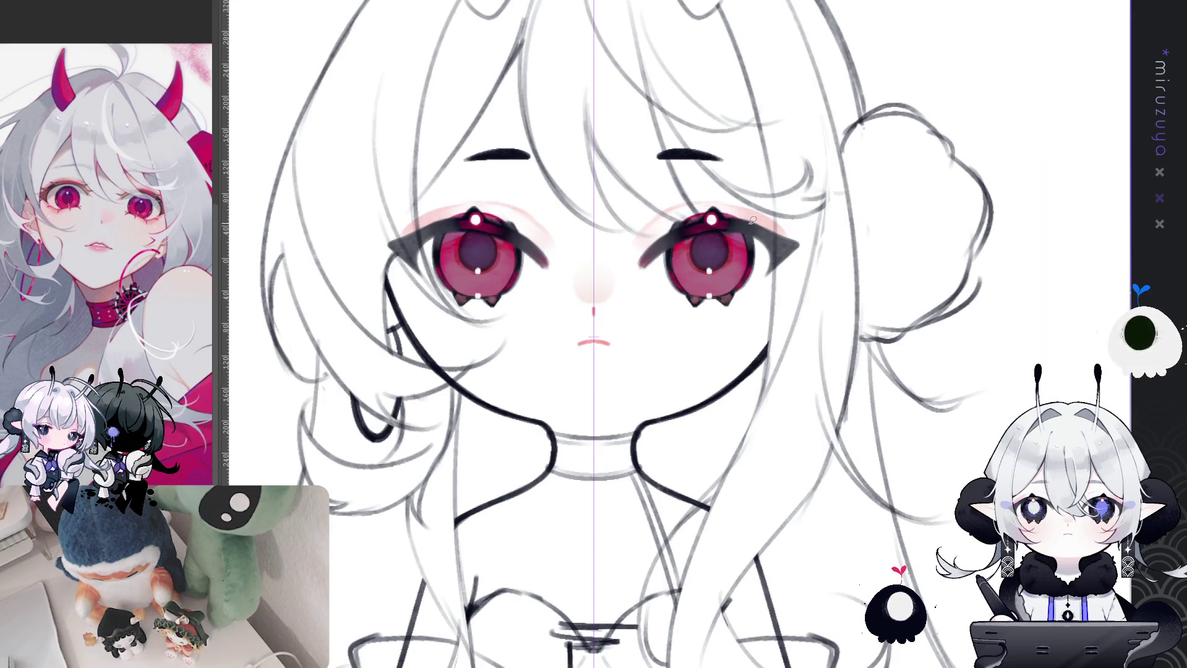
pyautogui.moveTo(668, 237); pyautogui.dragTo(753, 202)
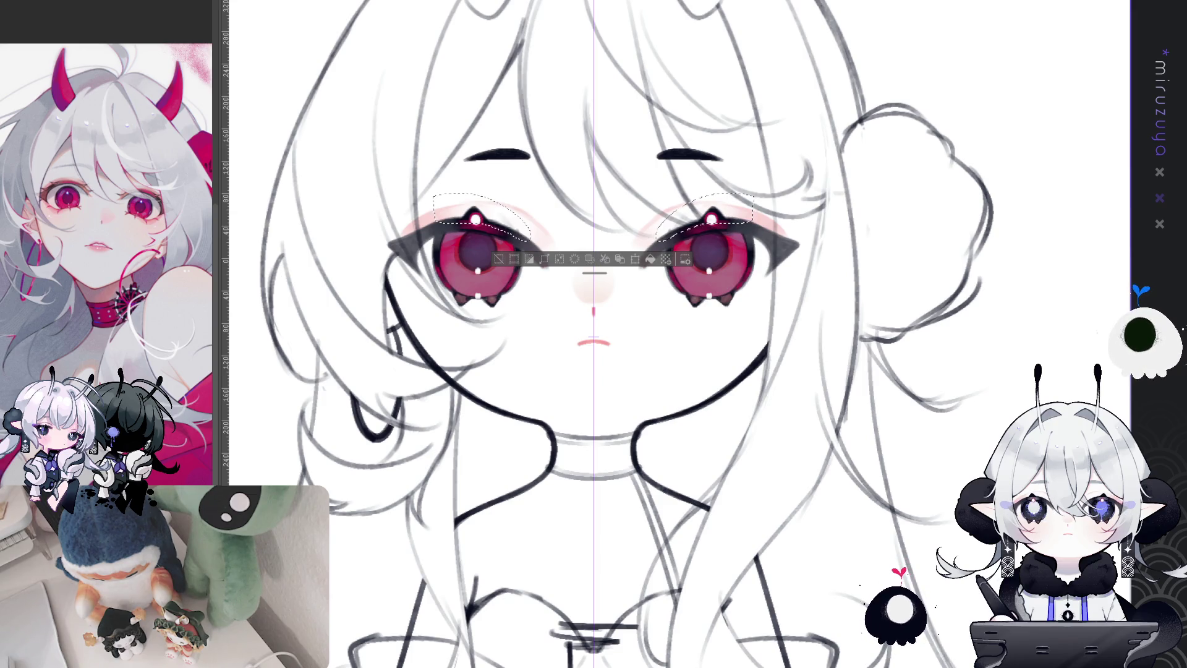
# - Clear the eyelid selection, then undo and redo the last eyebrow and lash change
pyautogui.click(498, 263)
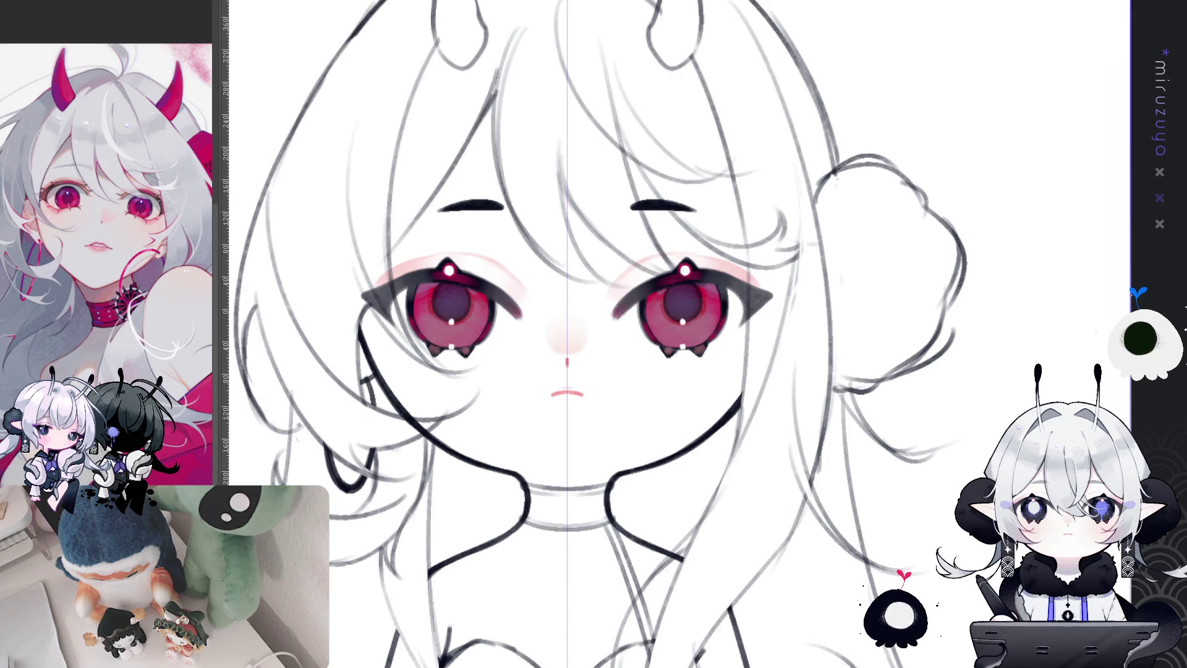
pyautogui.hotkey('ctrl', 'z')
pyautogui.hotkey('ctrl', 'y')
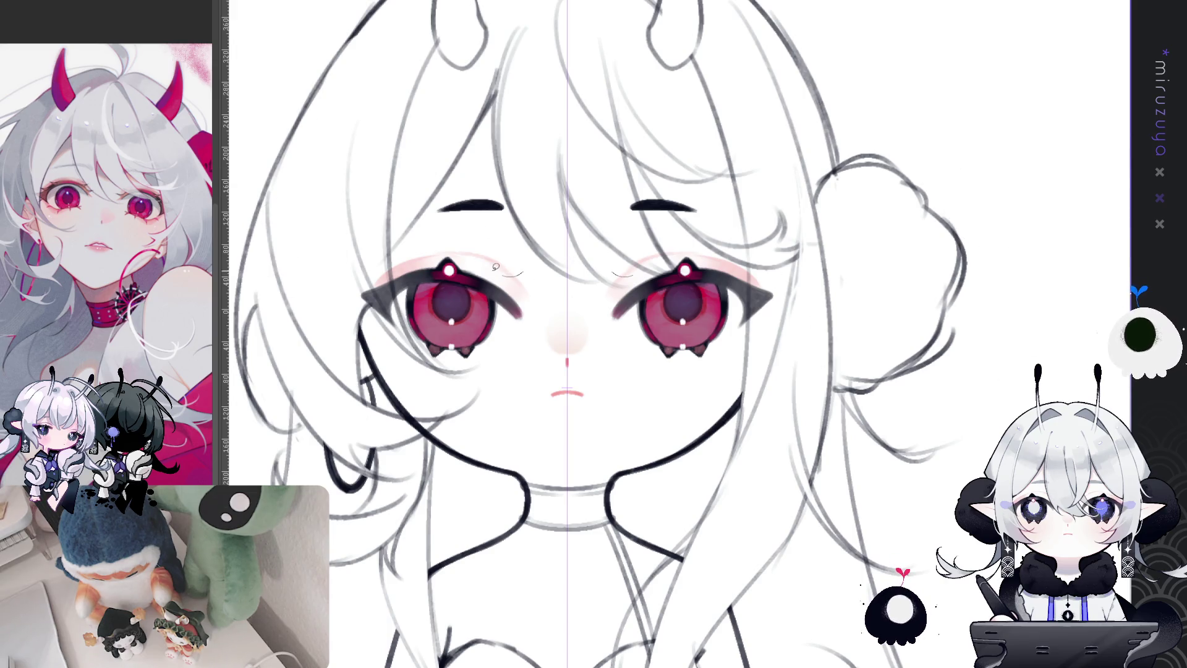
# - Reselect the white eye highlights, nudge them down slightly and deselect
pyautogui.moveTo(496, 266); pyautogui.dragTo(446, 250)
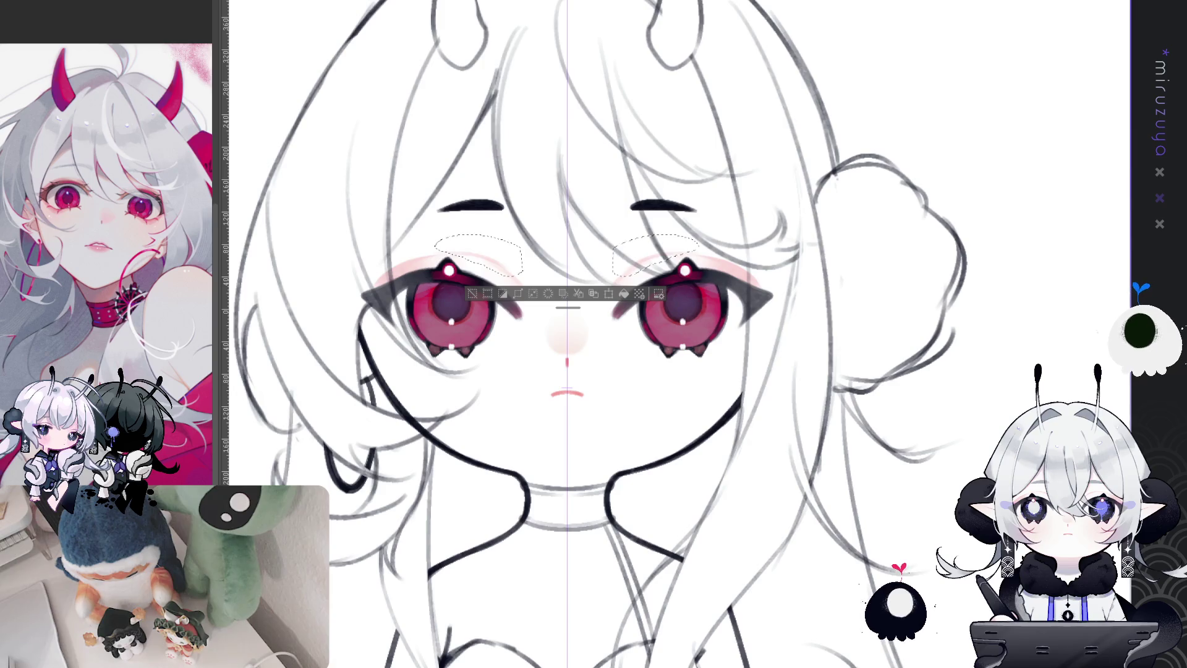
pyautogui.click(469, 296)
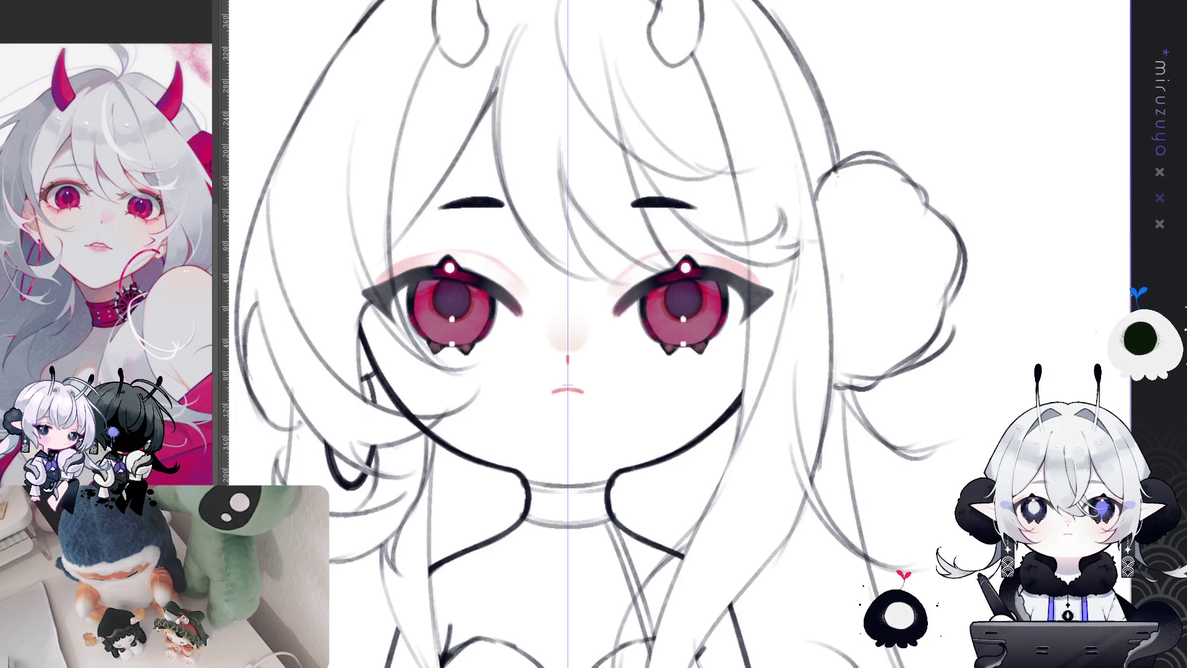
pyautogui.hotkey('ctrl', 'z')
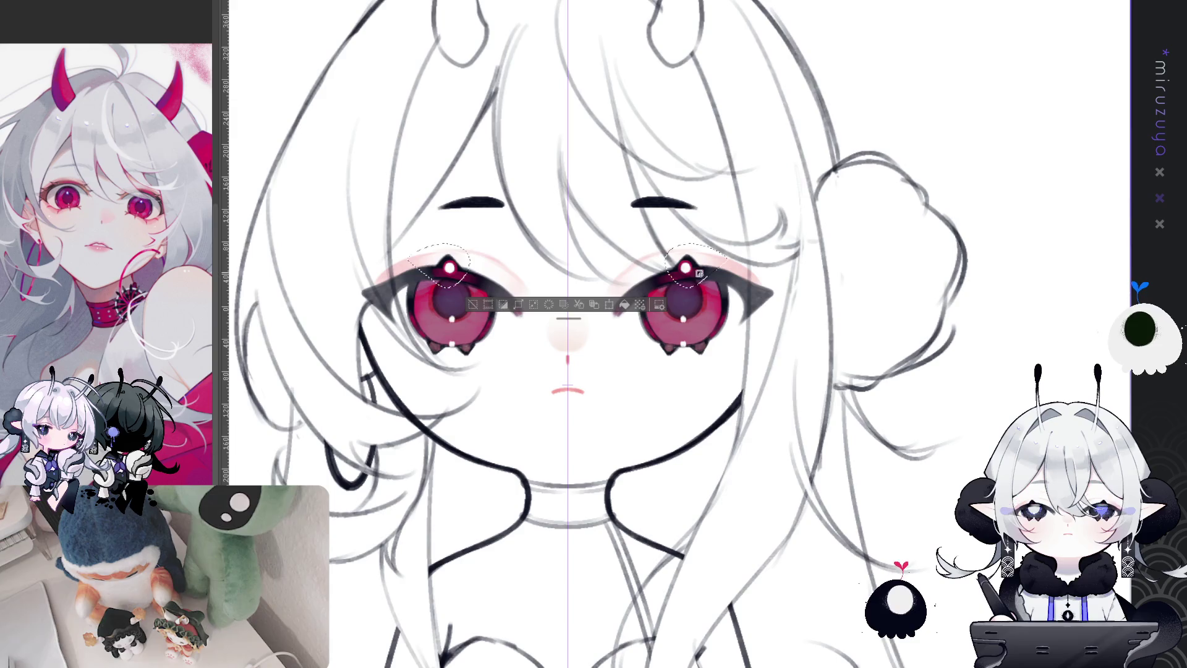
pyautogui.press('Down')
pyautogui.press('Down')
pyautogui.press('Down')
pyautogui.press('Down')
pyautogui.press('Down')
pyautogui.press('Down')
pyautogui.press('Down')
pyautogui.press('Down')
pyautogui.press('Down')
pyautogui.press('Down')
pyautogui.click(478, 322)
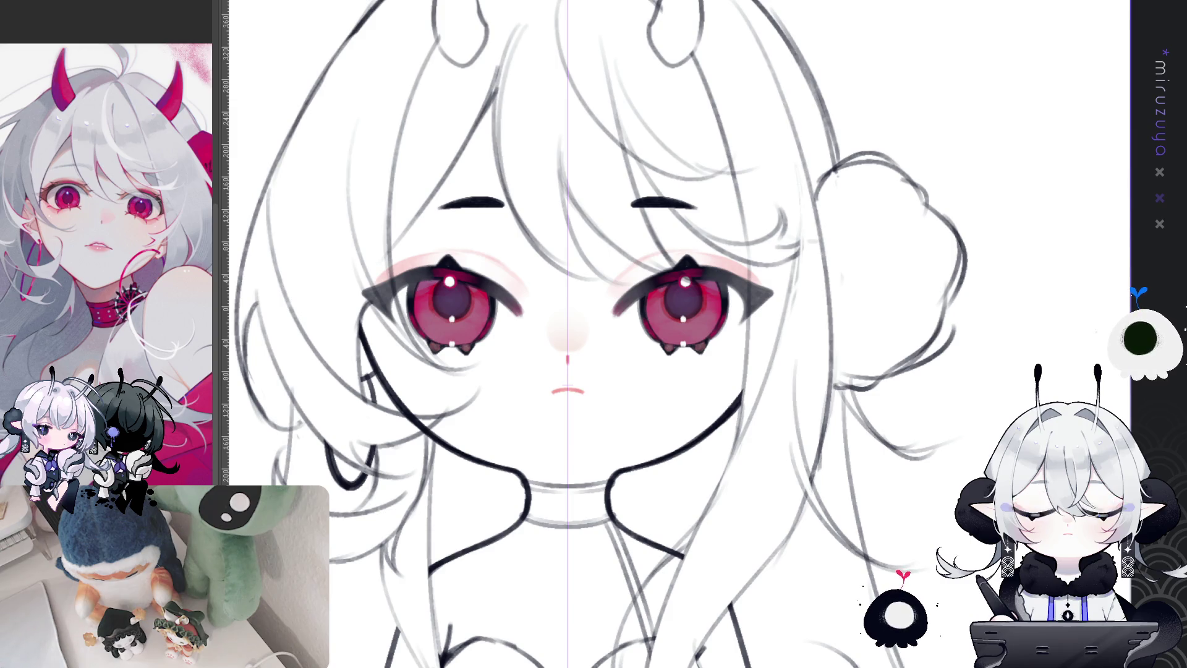
# - Draw a small pale-pink curved mouth below the nose blush, then restore the upright view
pyautogui.moveTo(906, 518); pyautogui.dragTo(920, 469)
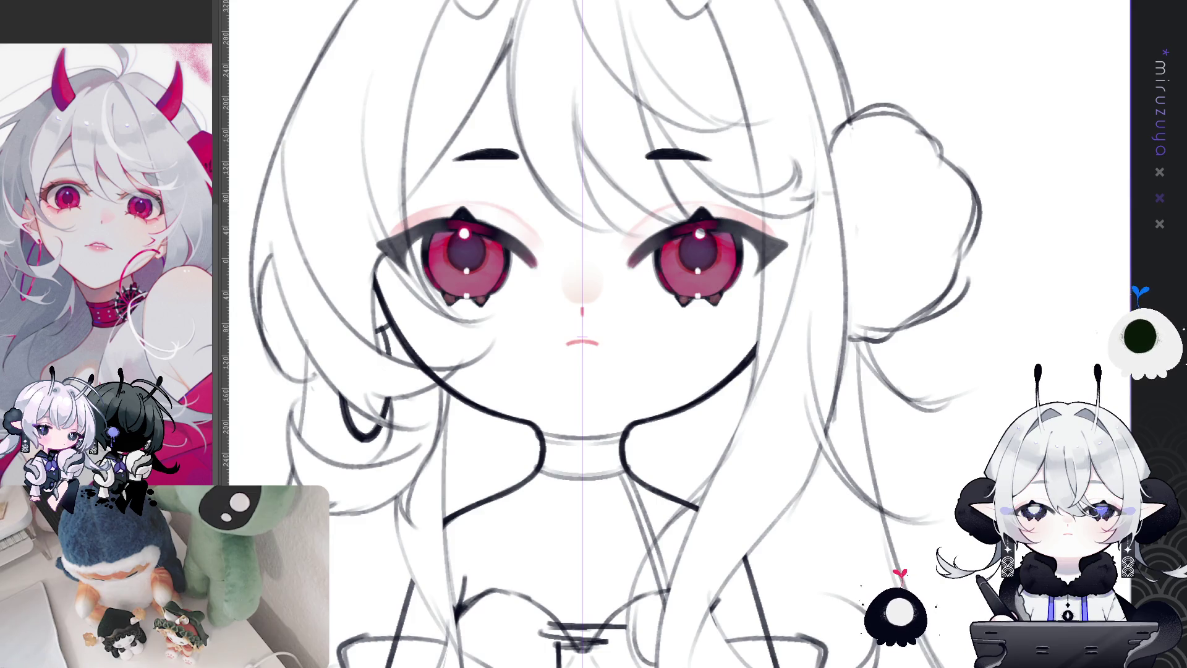
pyautogui.press('^')
pyautogui.press('^')
pyautogui.press('^')
pyautogui.hotkey('ctrl', '+')
pyautogui.hotkey('ctrl', '+')
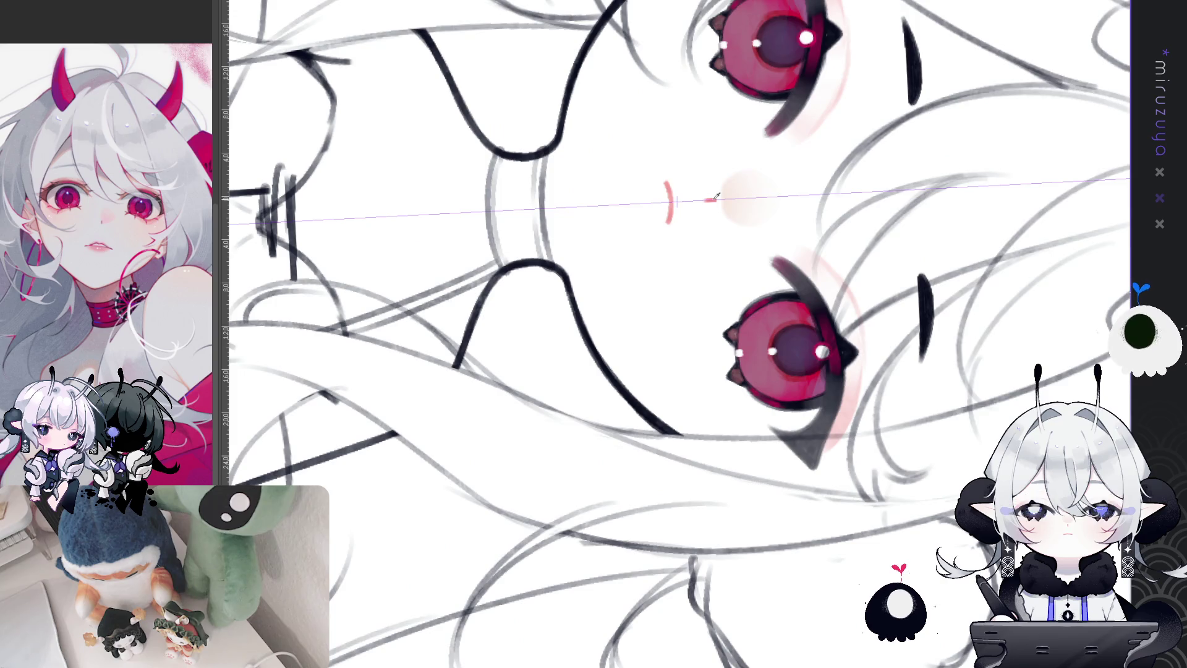
pyautogui.hotkey('ctrl', 'z')
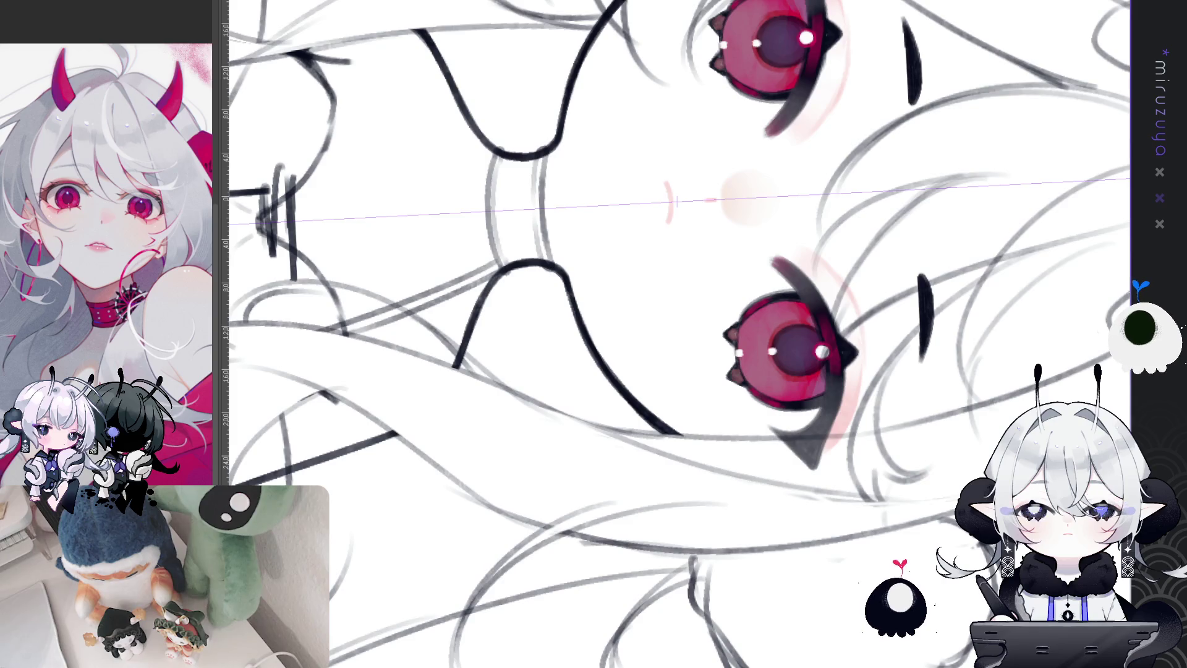
pyautogui.moveTo(685, 175)
pyautogui.mouseDown()
pyautogui.moveTo(648, 224)
pyautogui.moveTo(634, 286)
pyautogui.mouseUp()
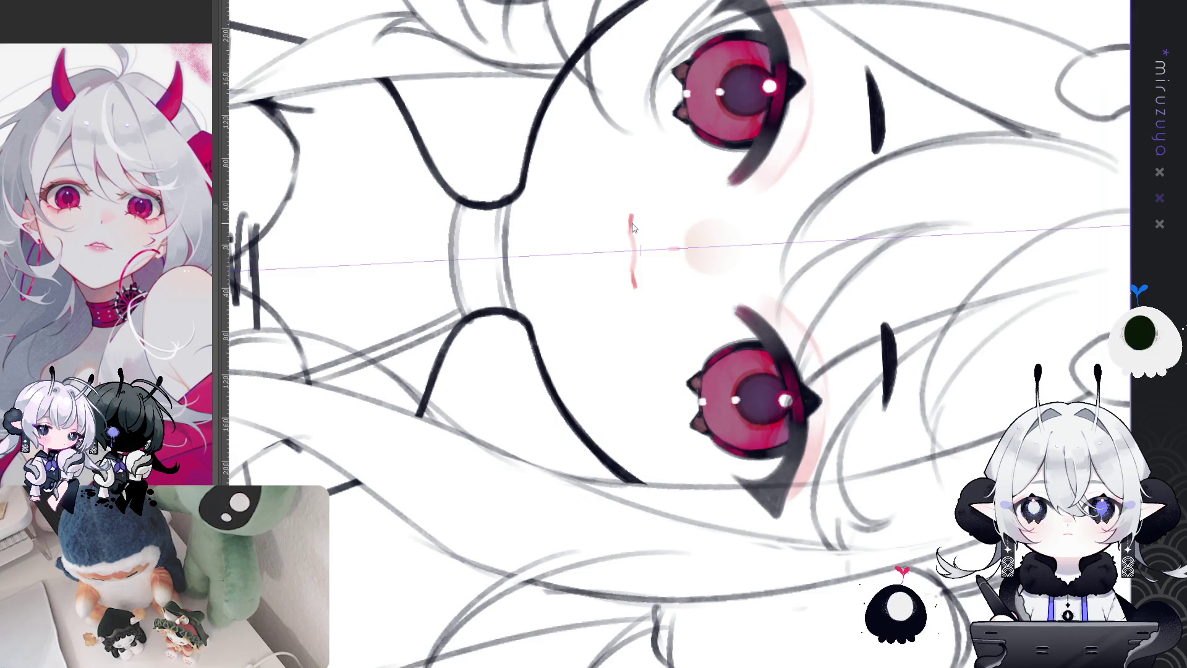
pyautogui.hotkey('ctrl', 'z')
pyautogui.hotkey('ctrl', 'y')
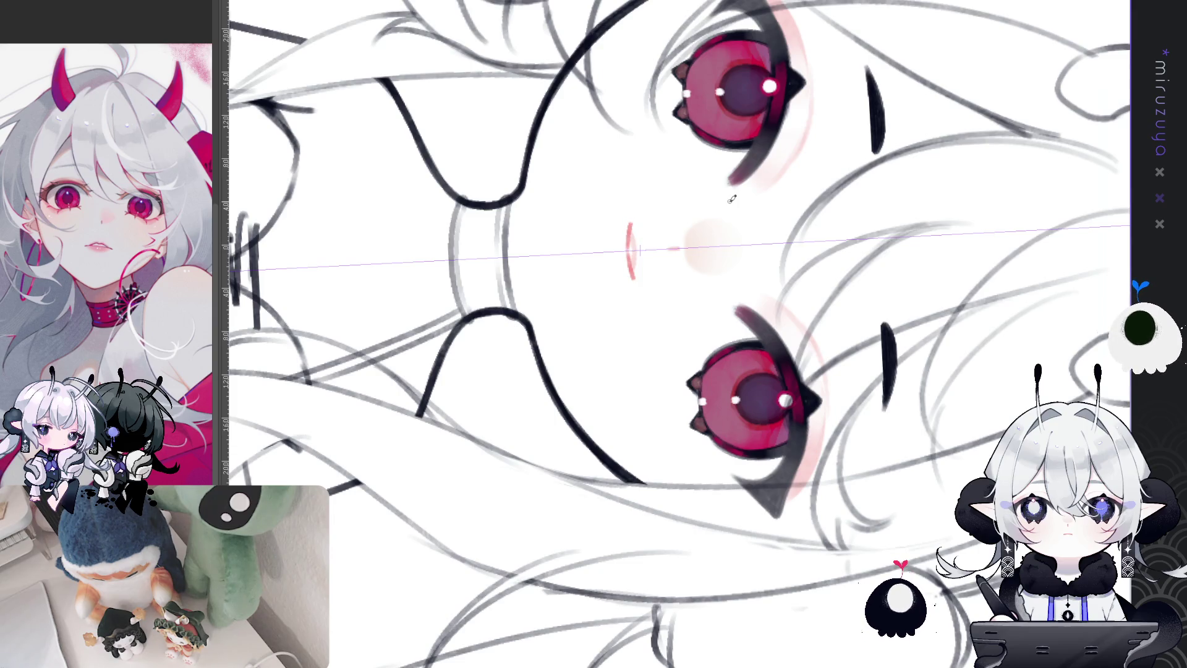
pyautogui.hotkey('ctrl', '0')
pyautogui.moveTo(595, 375); pyautogui.dragTo(610, 268)
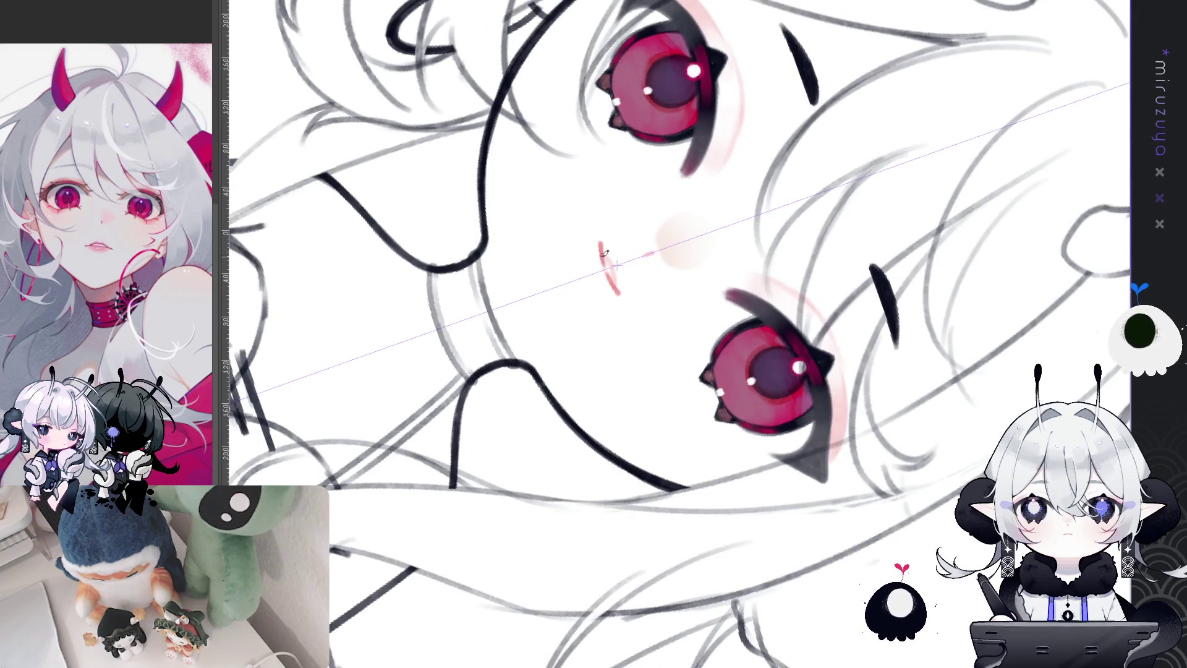
pyautogui.hotkey('ctrl', '0')
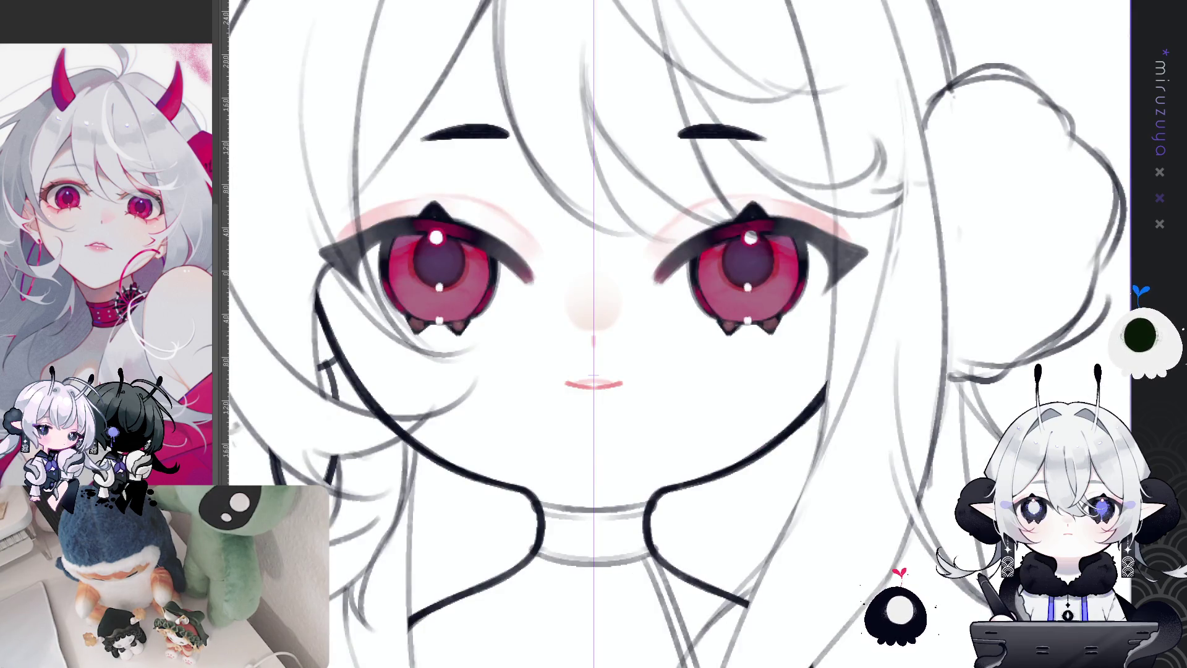
pyautogui.moveTo(636, 392); pyautogui.dragTo(643, 388)
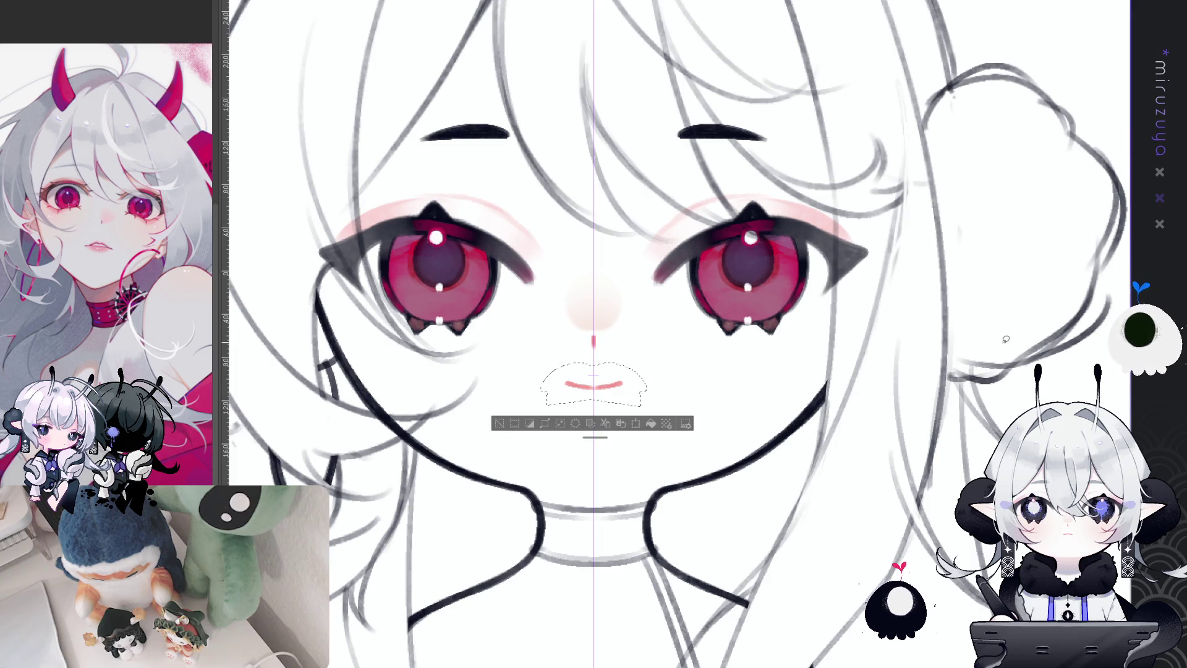
pyautogui.hotkey('ctrl', 'd')
pyautogui.hotkey('ctrl', '-')
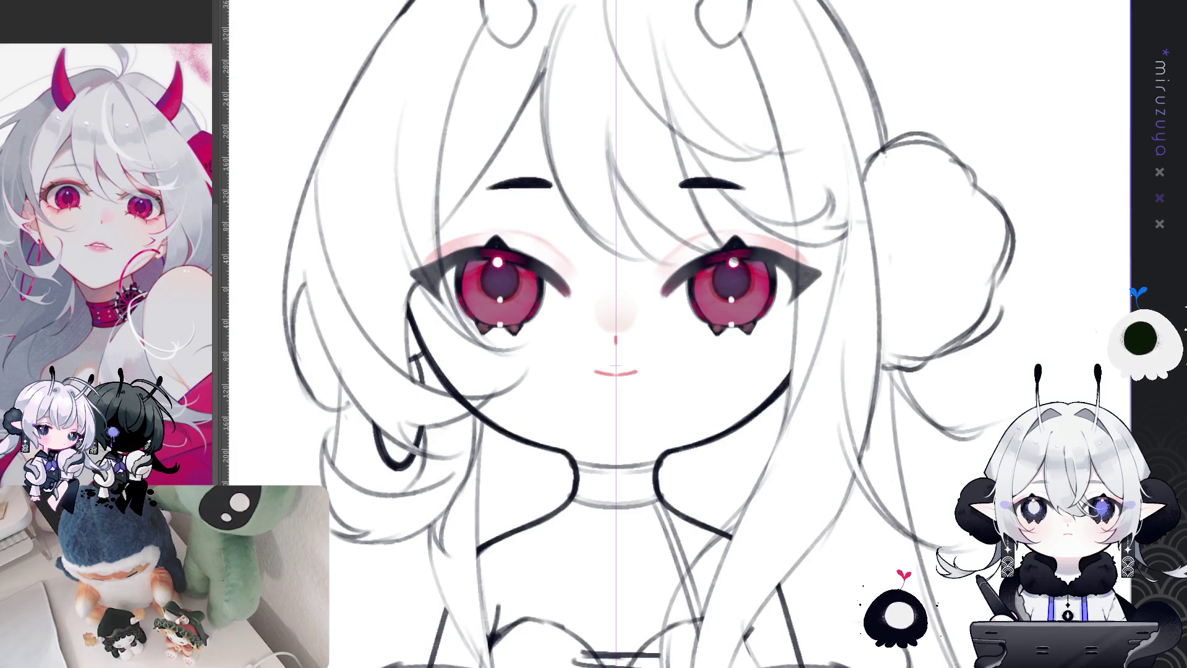
pyautogui.hotkey('ctrl', '-')
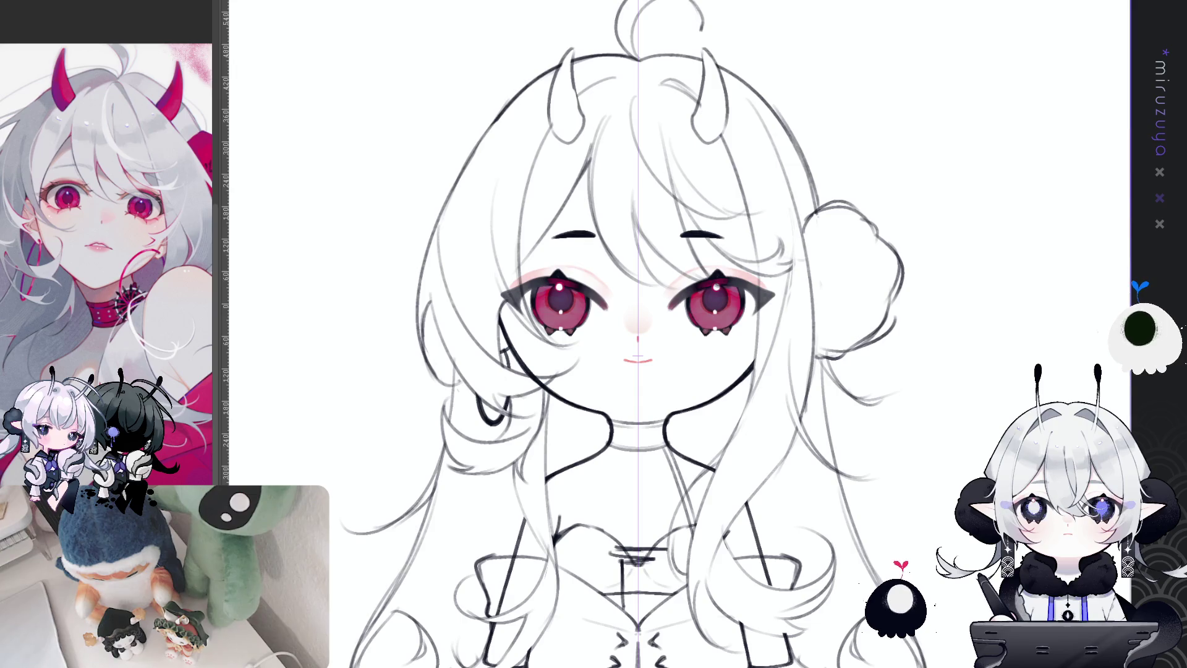
# - Transform the selected eyebrows a few pixels downward with Ctrl+T, then deselect
pyautogui.moveTo(709, 208); pyautogui.dragTo(705, 207)
pyautogui.moveTo(578, 204); pyautogui.dragTo(575, 205)
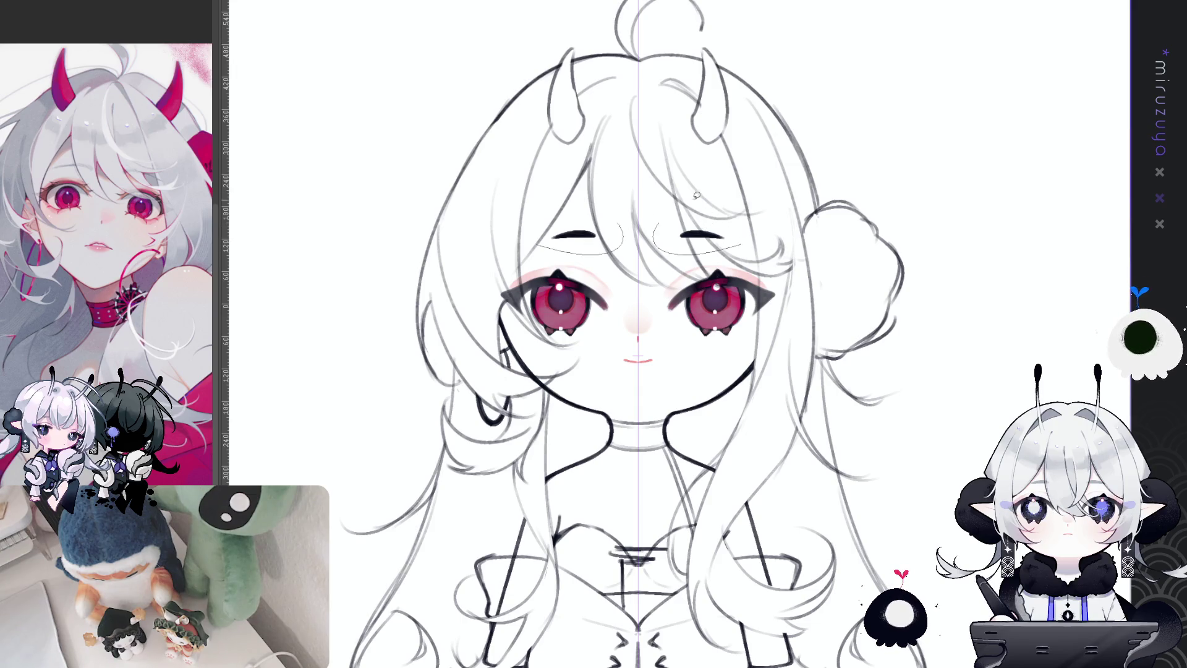
pyautogui.hotkey('ctrl', 't')
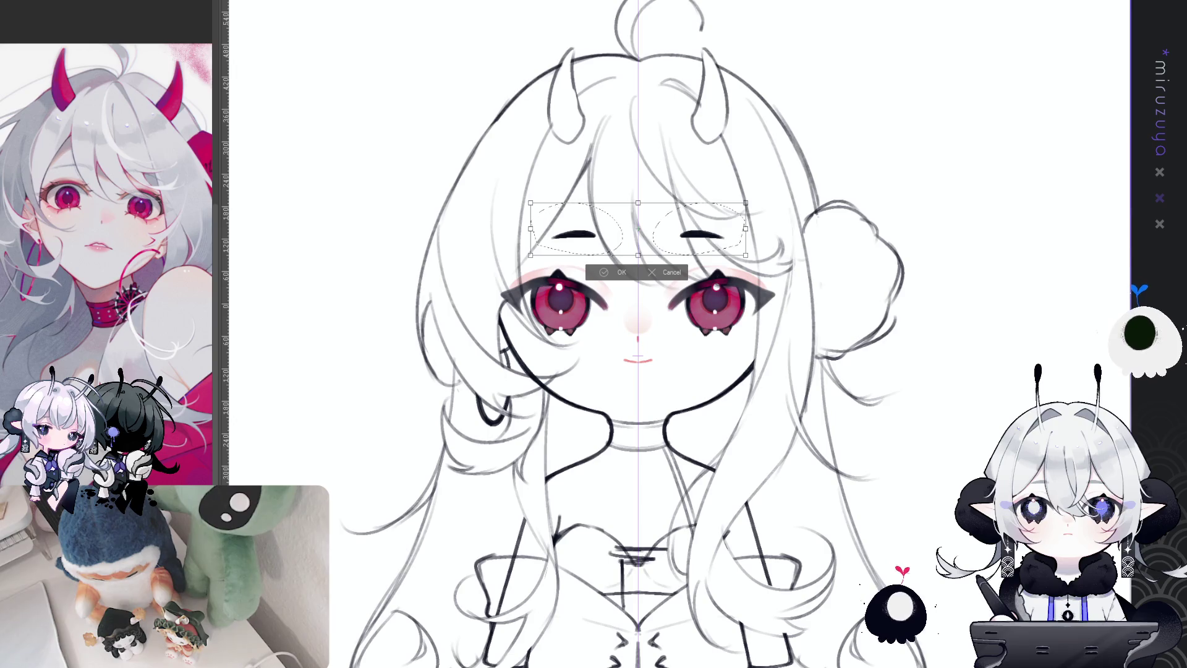
pyautogui.moveTo(694, 203); pyautogui.dragTo(694, 209)
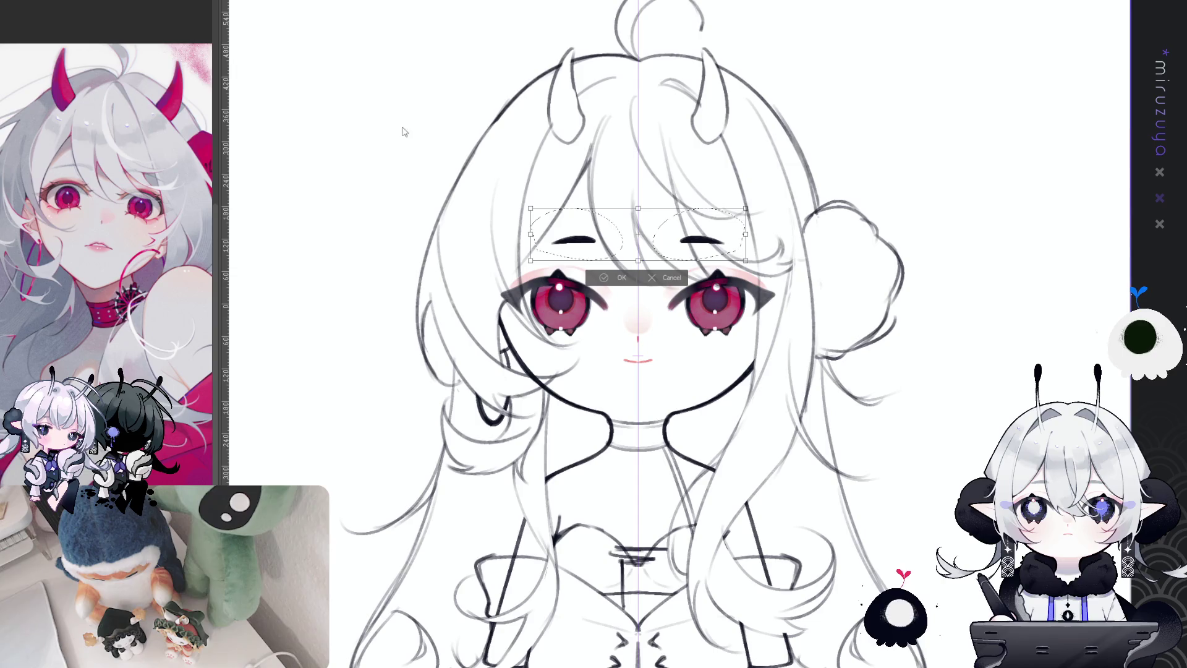
pyautogui.press('Return')
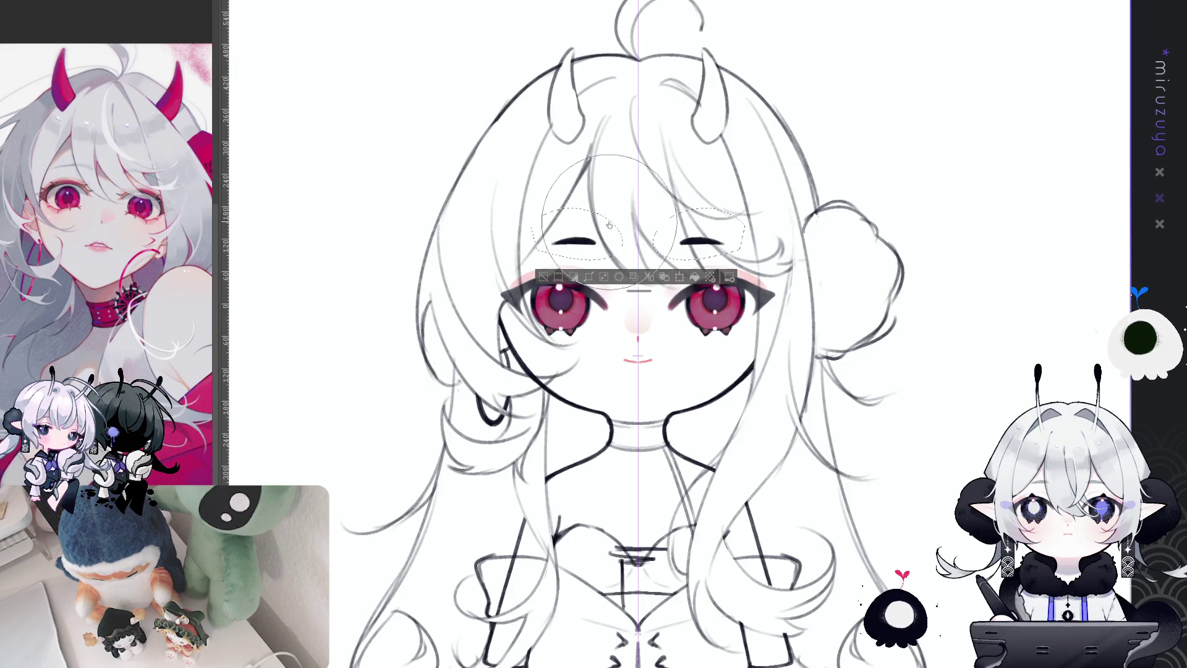
pyautogui.hotkey('ctrl', 'd')
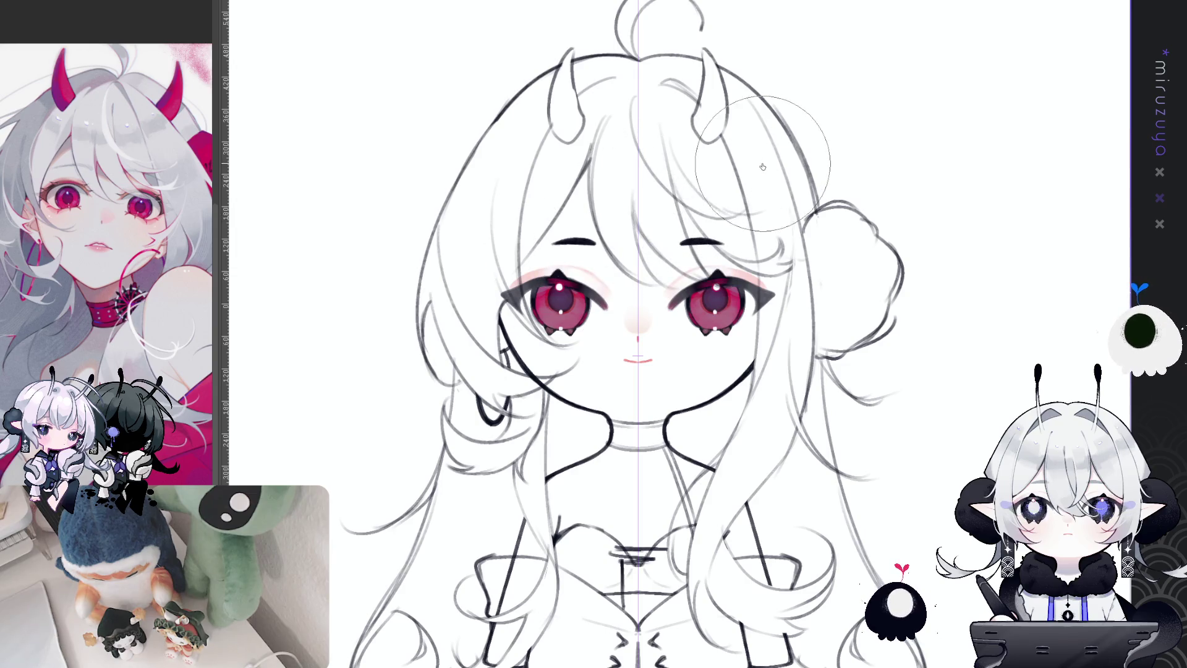
pyautogui.moveTo(686, 185); pyautogui.dragTo(655, 187)
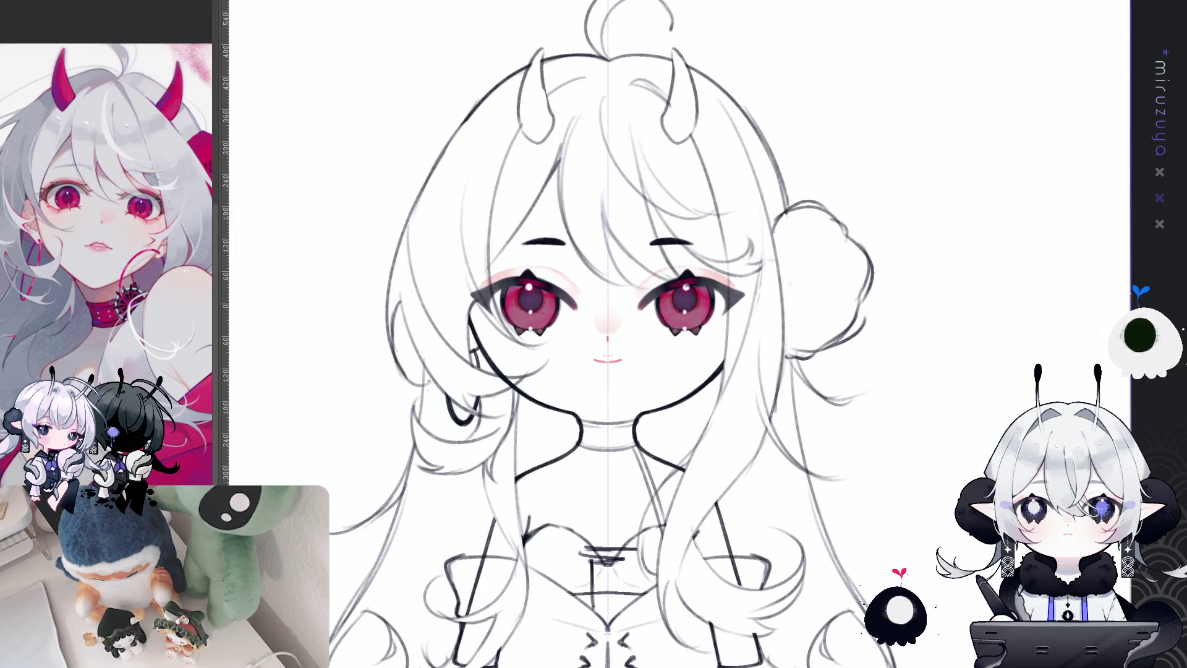
pyautogui.moveTo(969, 440)
pyautogui.mouseDown()
pyautogui.moveTo(959, 347)
pyautogui.moveTo(963, 382)
pyautogui.mouseUp()
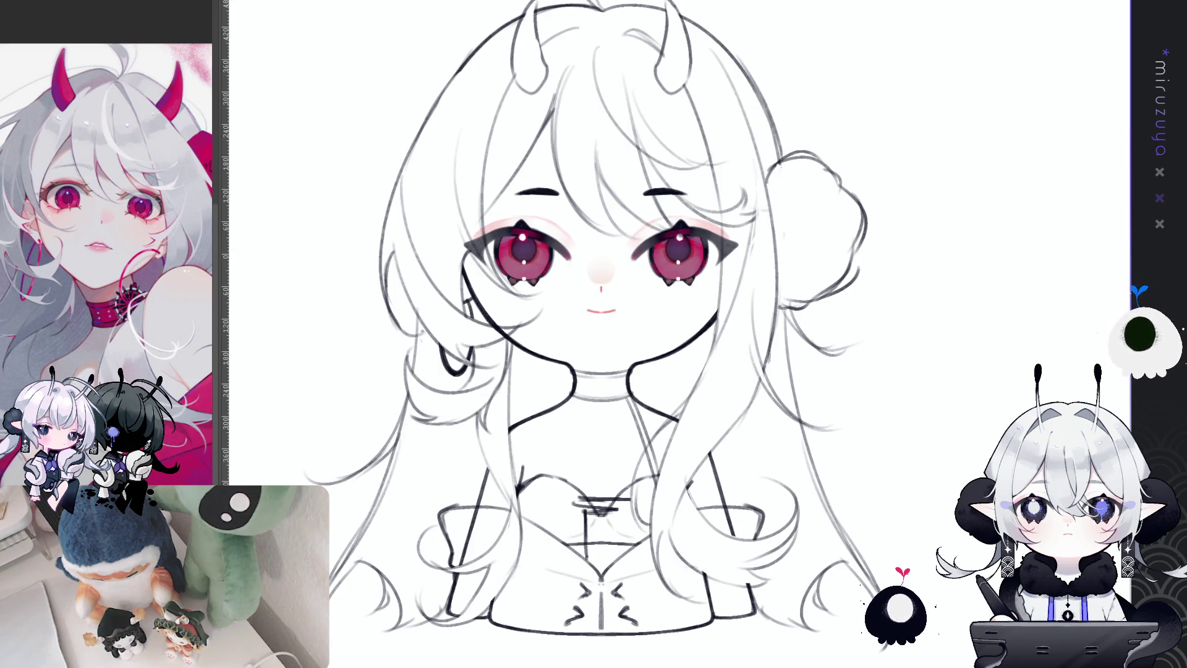
# - Add a vertical symmetry ruler down the face centre and lasso around both eyes
pyautogui.hotkey('ctrl', 'r')
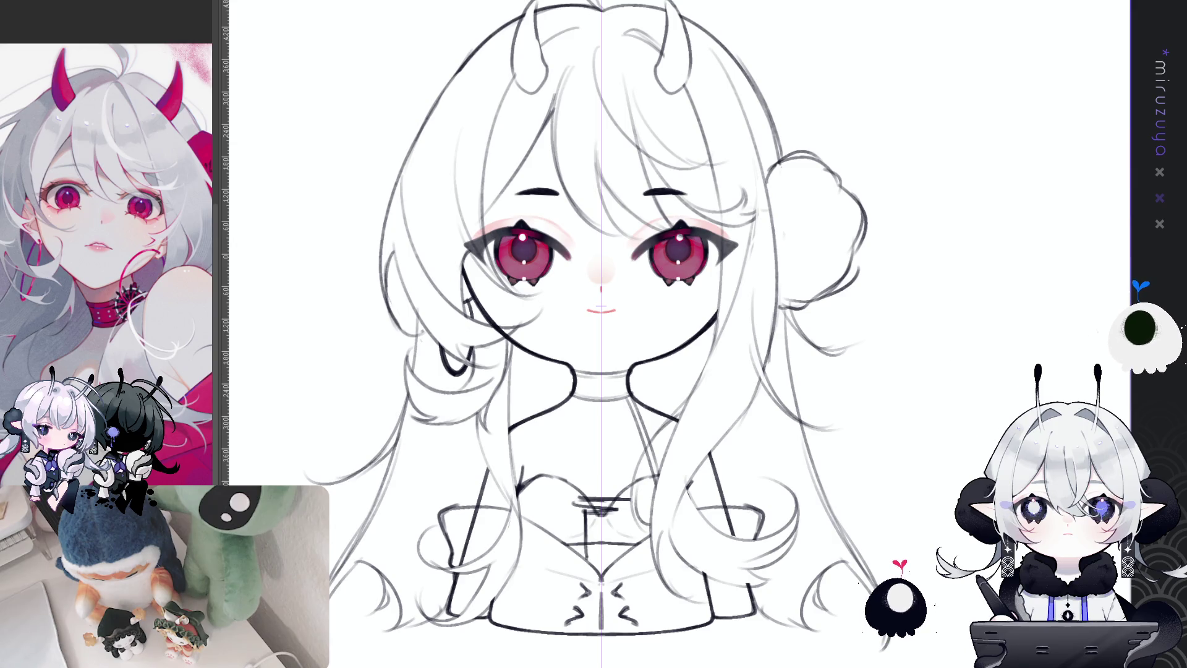
pyautogui.moveTo(751, 271)
pyautogui.mouseDown()
pyautogui.moveTo(623, 259)
pyautogui.moveTo(770, 263)
pyautogui.mouseUp()
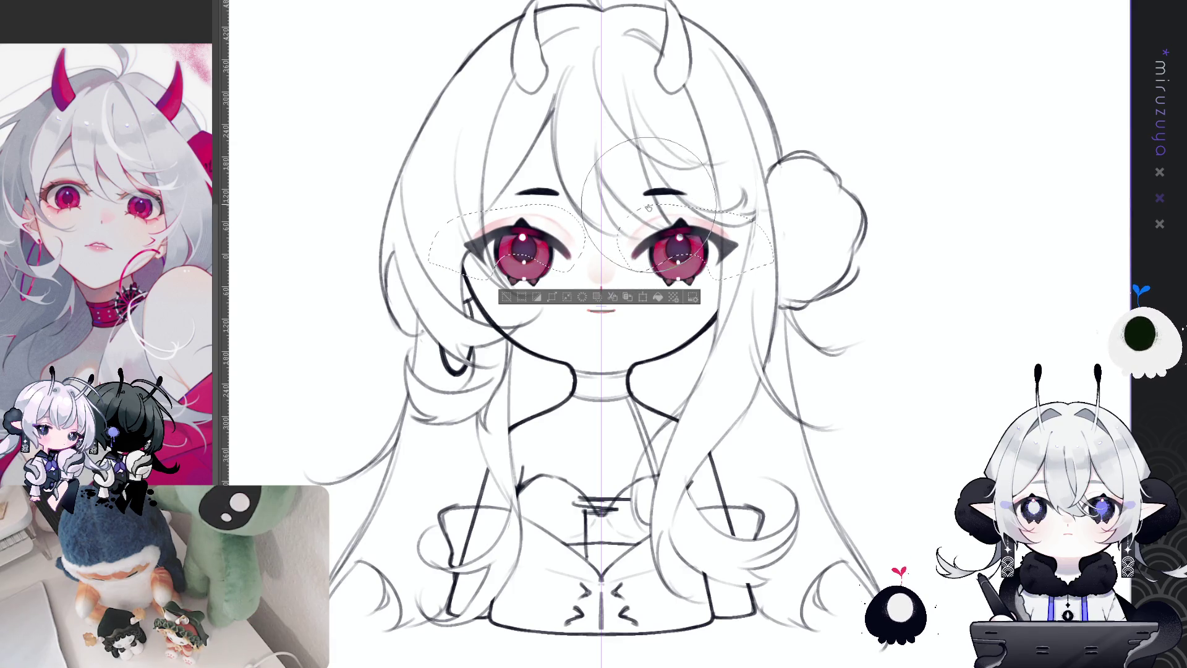
pyautogui.hotkey('ctrl', 'd')
pyautogui.moveTo(805, 179); pyautogui.dragTo(797, 162)
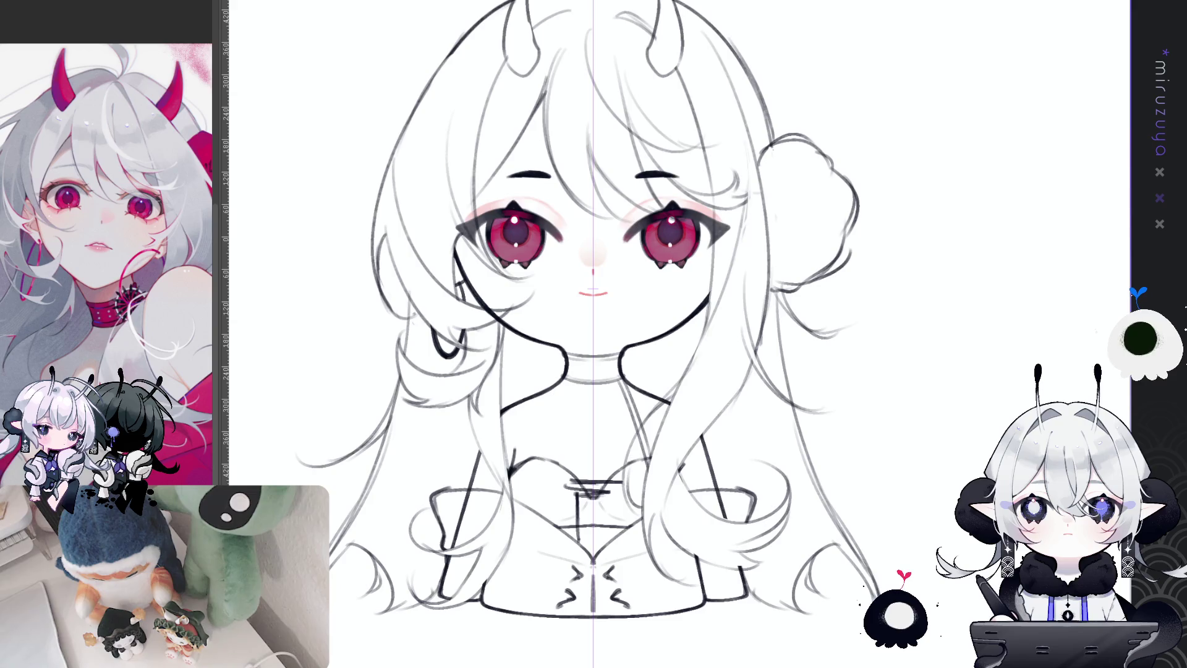
# - Toggle the selection around the eye highlights off and on, then zoom in on the eyes
pyautogui.hotkey('ctrl', 'shift', 'd')
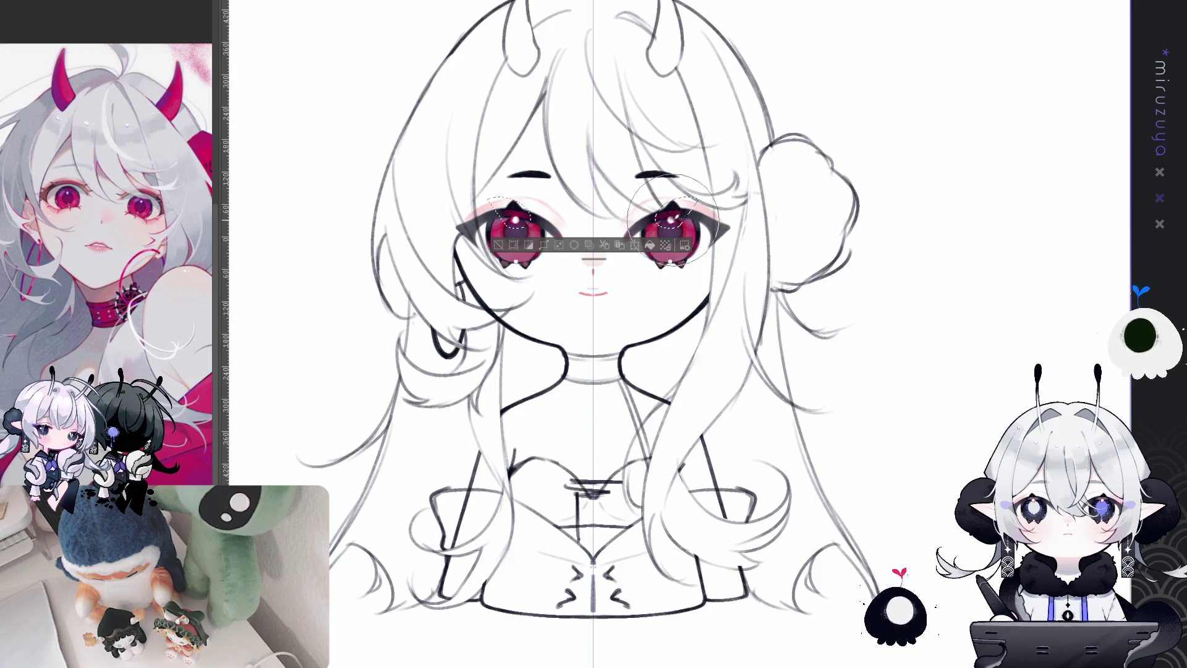
pyautogui.hotkey('ctrl', 'd')
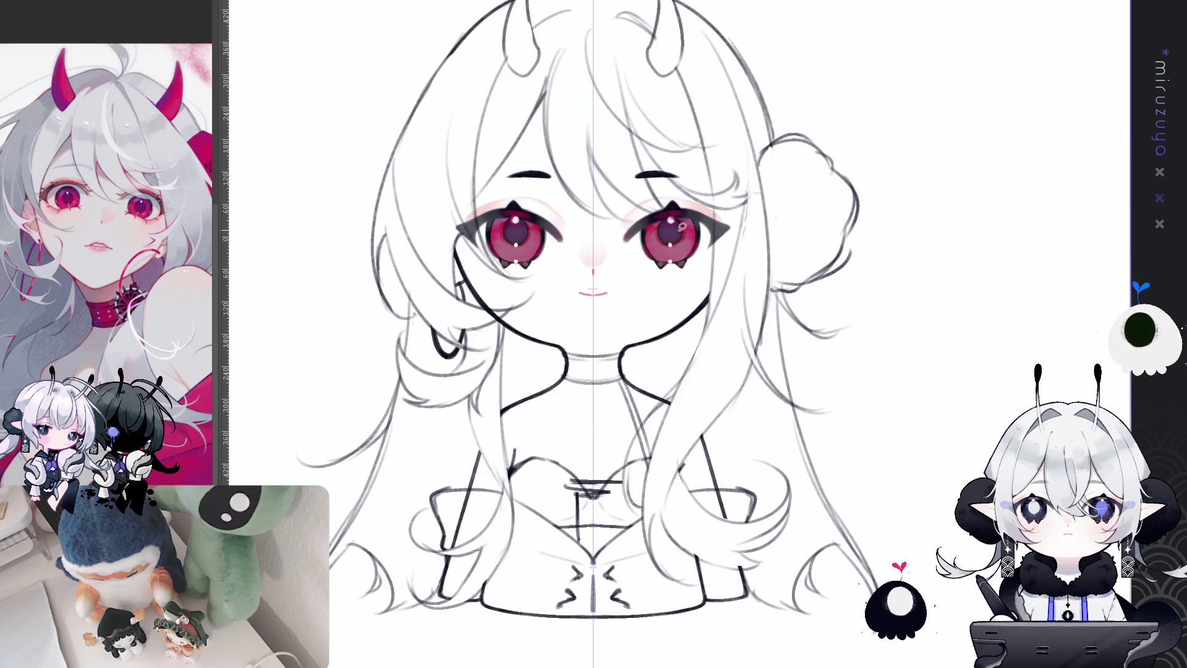
pyautogui.hotkey('ctrl', 'z')
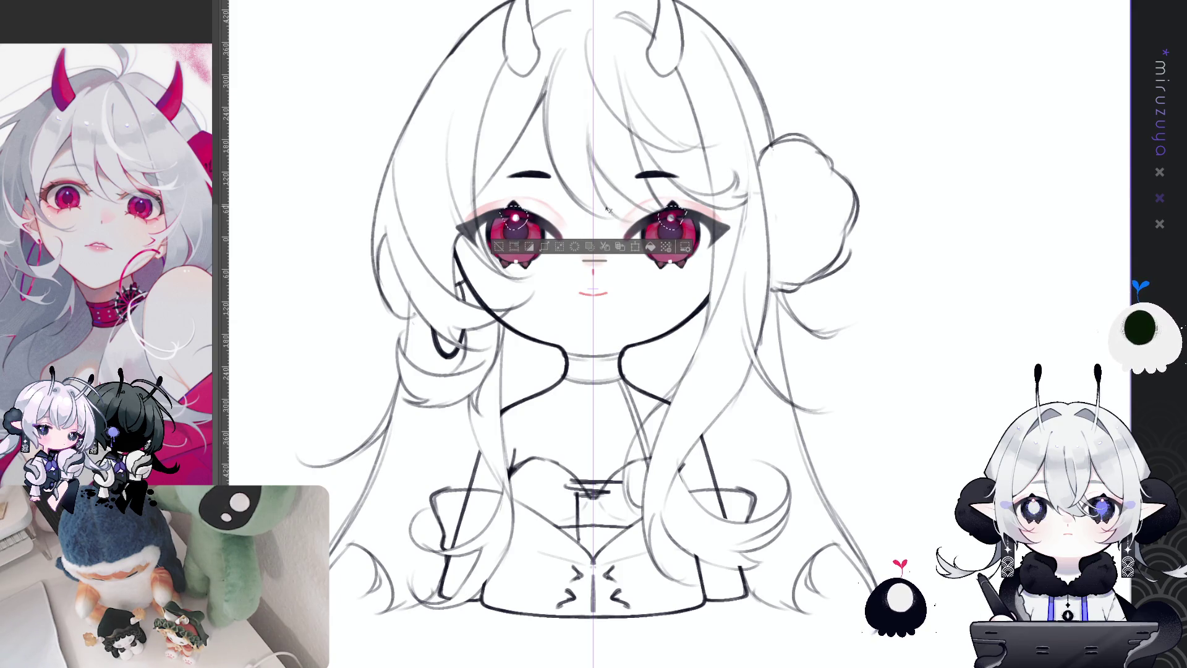
pyautogui.click(498, 248)
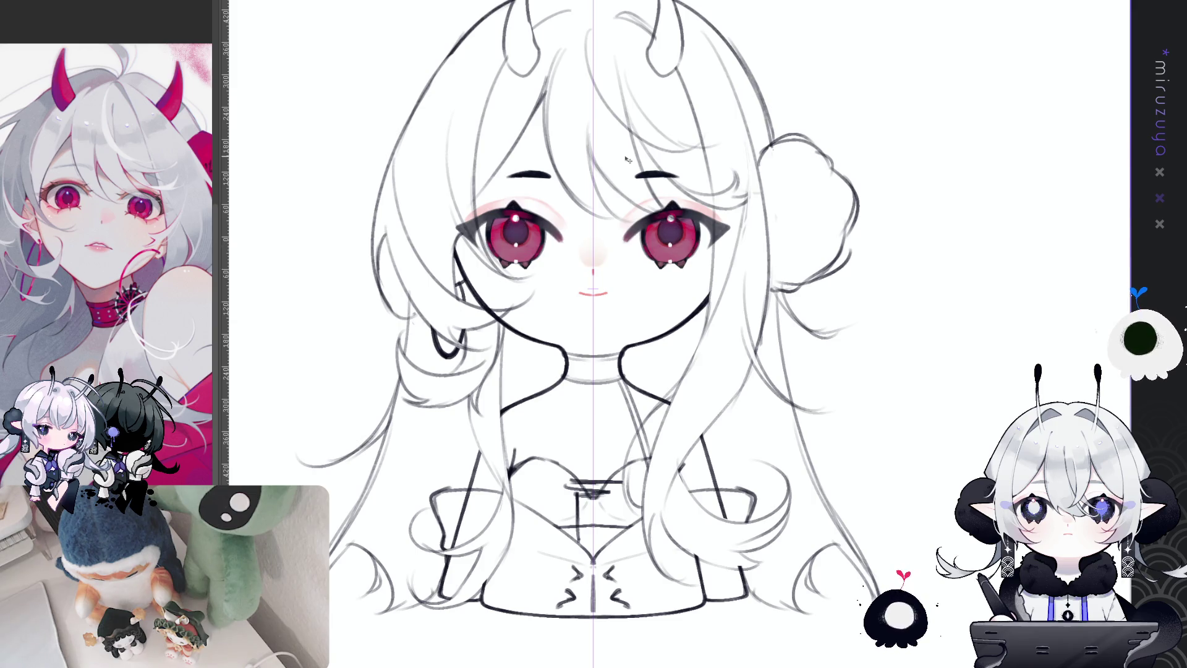
pyautogui.scroll(5, 594, 334)
pyautogui.scroll(3, 680, 334)
pyautogui.scroll(-3, 680, 334)
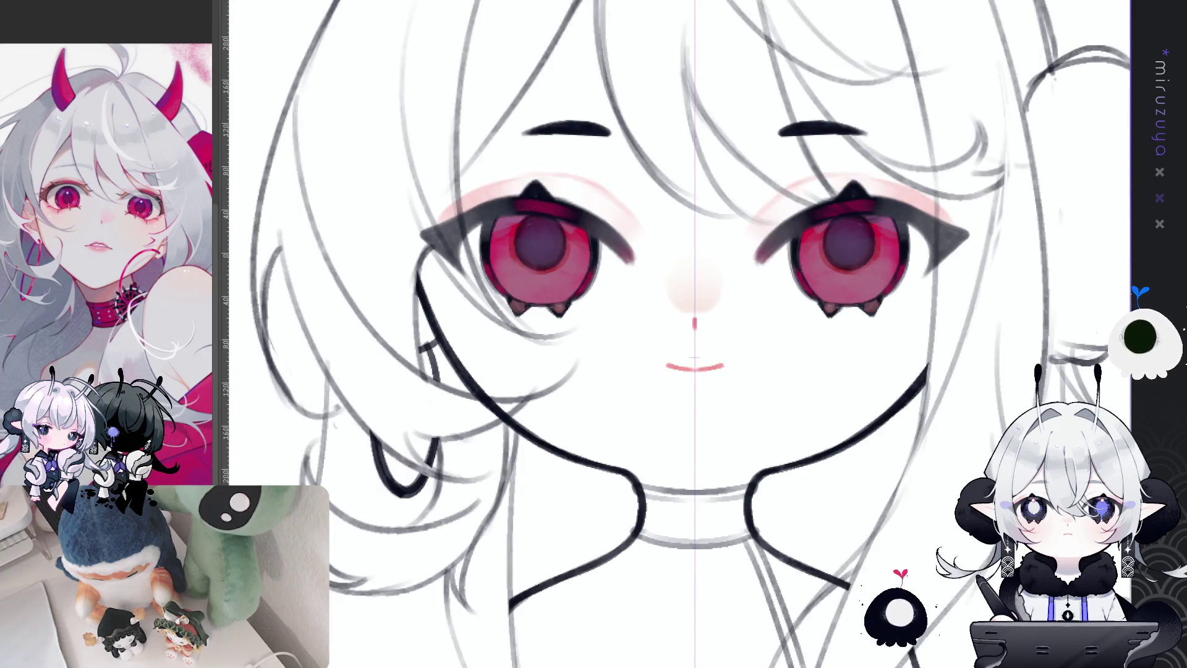
# - Paint mirrored violet-white sparkle highlights atop both red pupils, then fit the canvas to view
pyautogui.moveTo(906, 472); pyautogui.dragTo(834, 476)
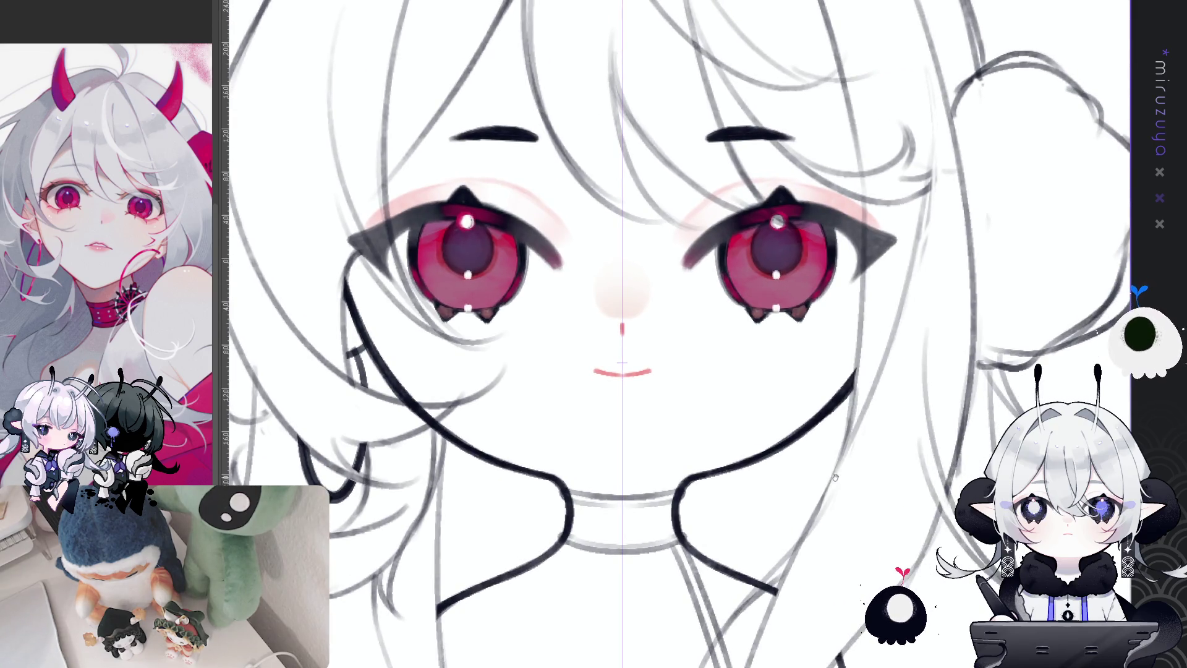
pyautogui.moveTo(913, 350); pyautogui.dragTo(923, 328)
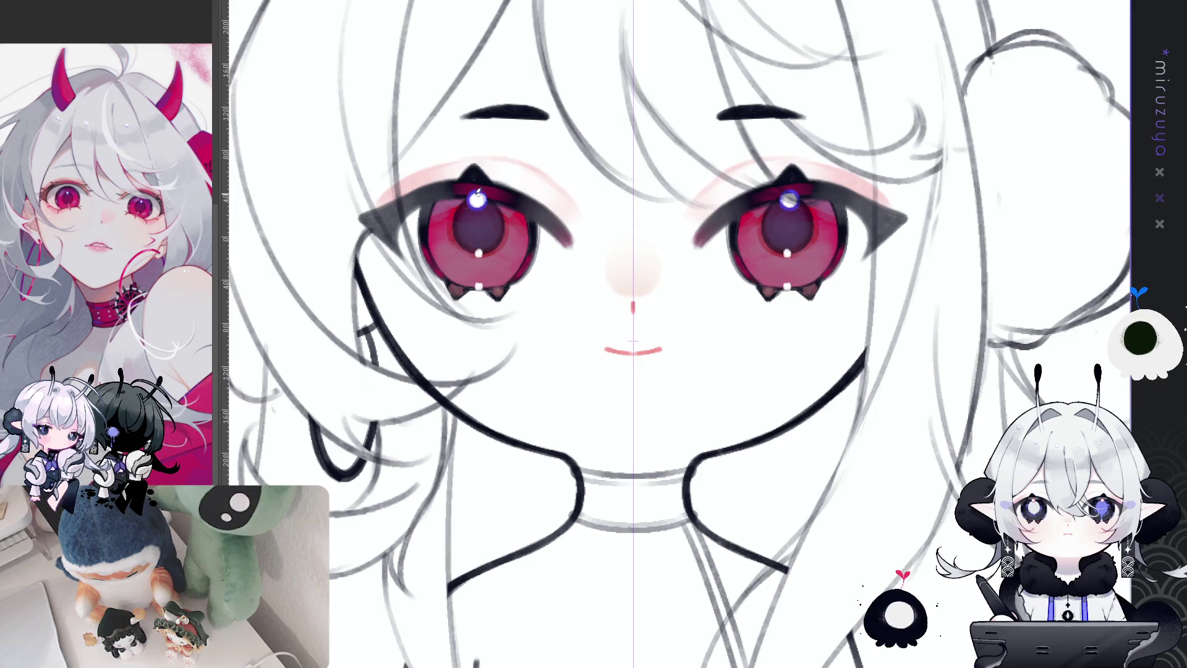
pyautogui.moveTo(484, 185); pyautogui.dragTo(479, 194)
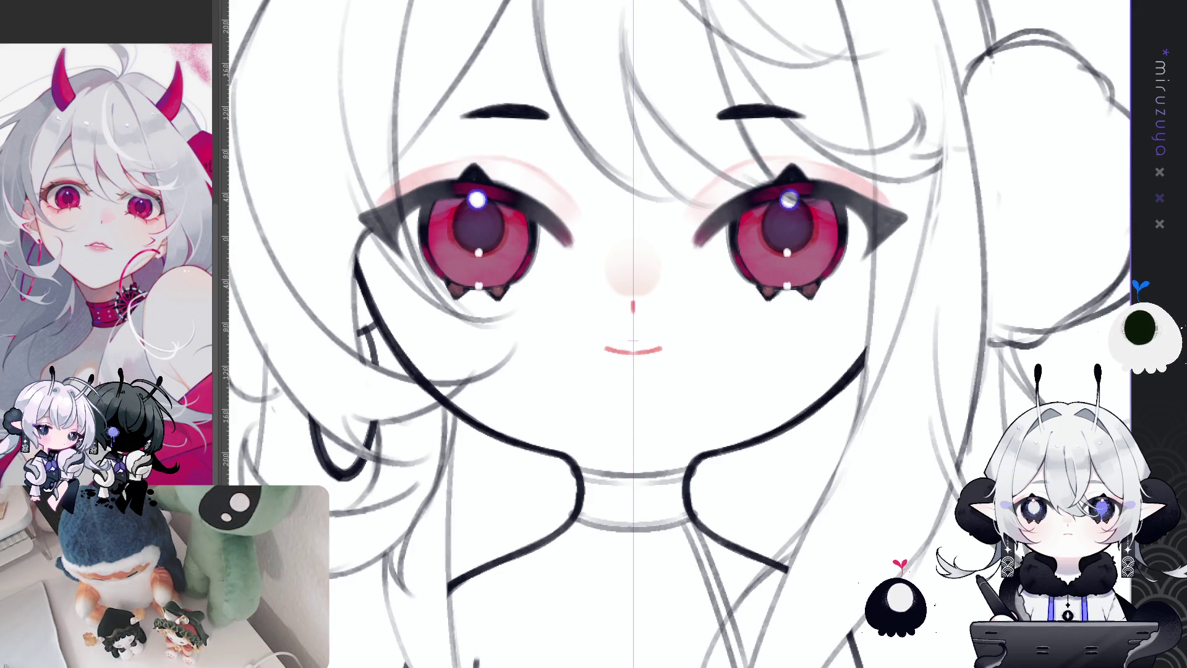
pyautogui.hotkey('ctrl', '0')
pyautogui.hotkey('ctrl', '+')
pyautogui.hotkey('ctrl', '+')
pyautogui.hotkey('ctrl', '0')
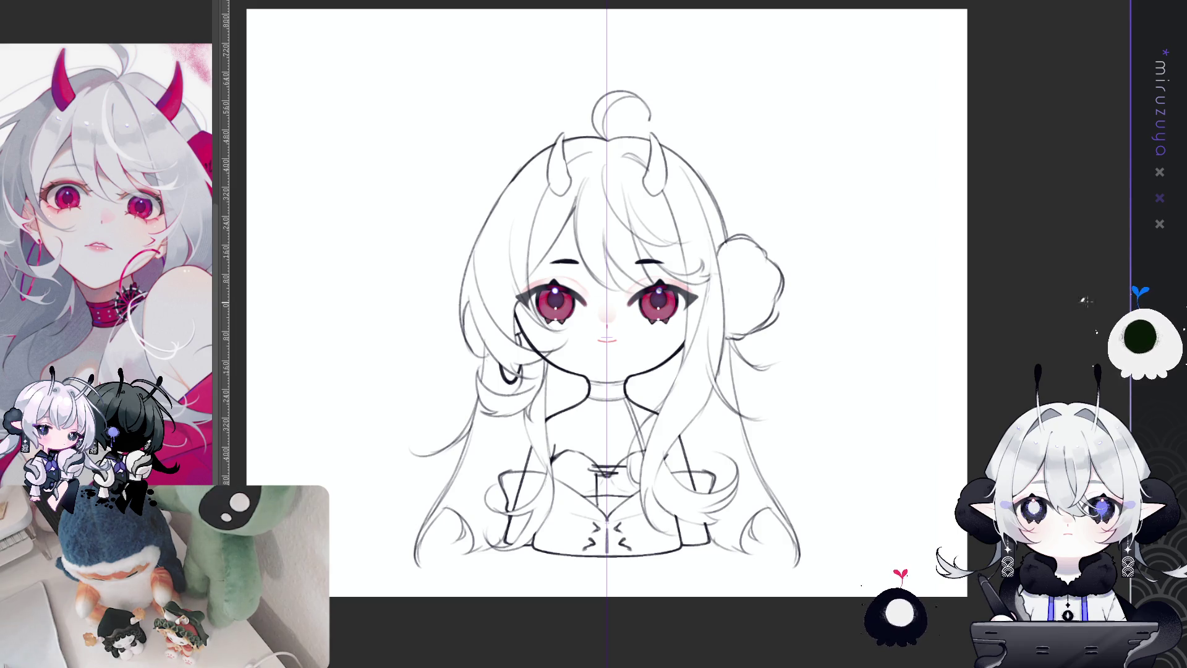
# - Hide the centre guide, then delete the clothing lines and restore them with undo
pyautogui.hotkey('ctrl', '0')
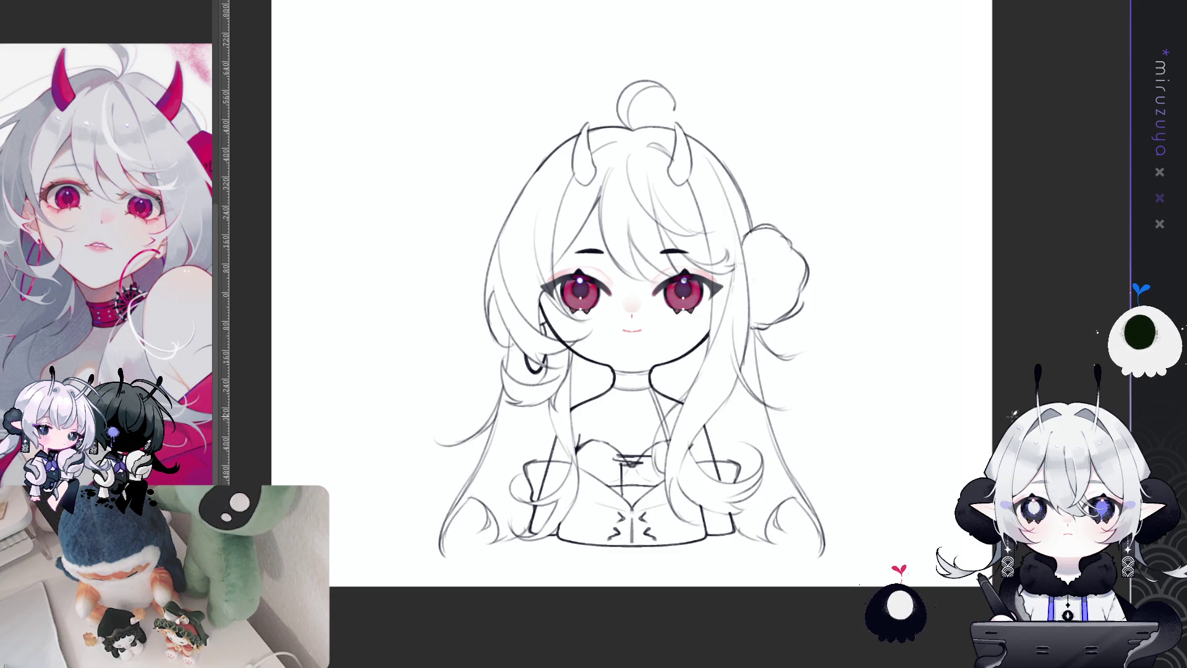
pyautogui.hscroll(1, 625, 294)
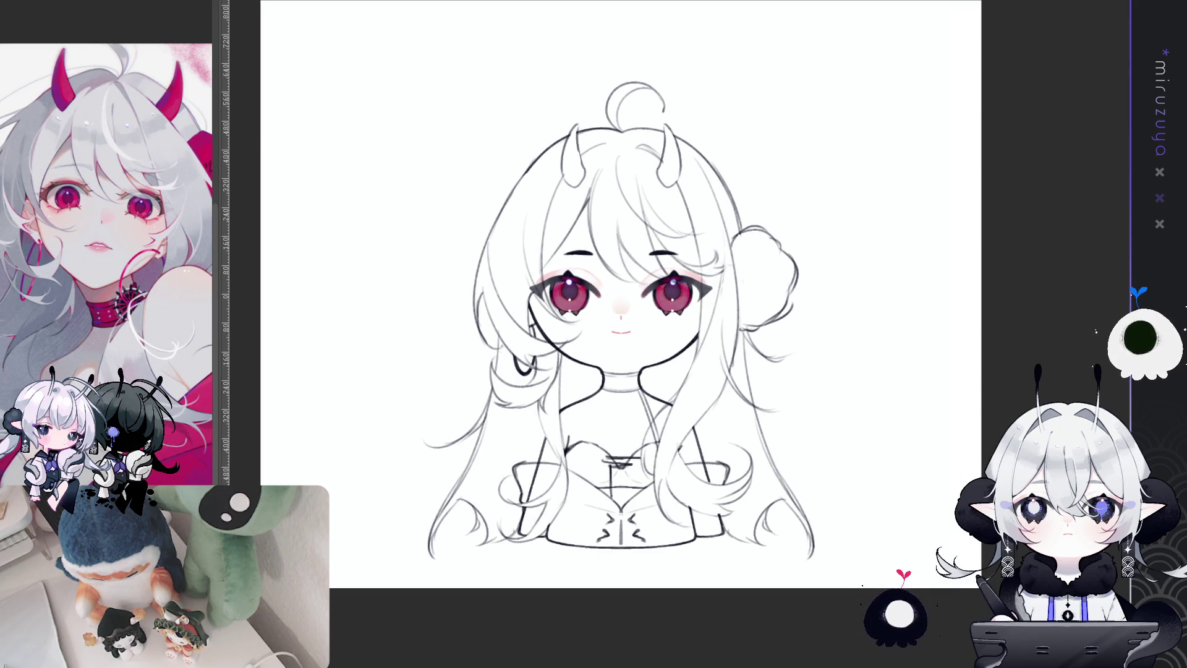
pyautogui.press('Delete')
pyautogui.hotkey('ctrl', 'z')
pyautogui.scroll(-2, 621, 293)
pyautogui.hscroll(1, 621, 294)
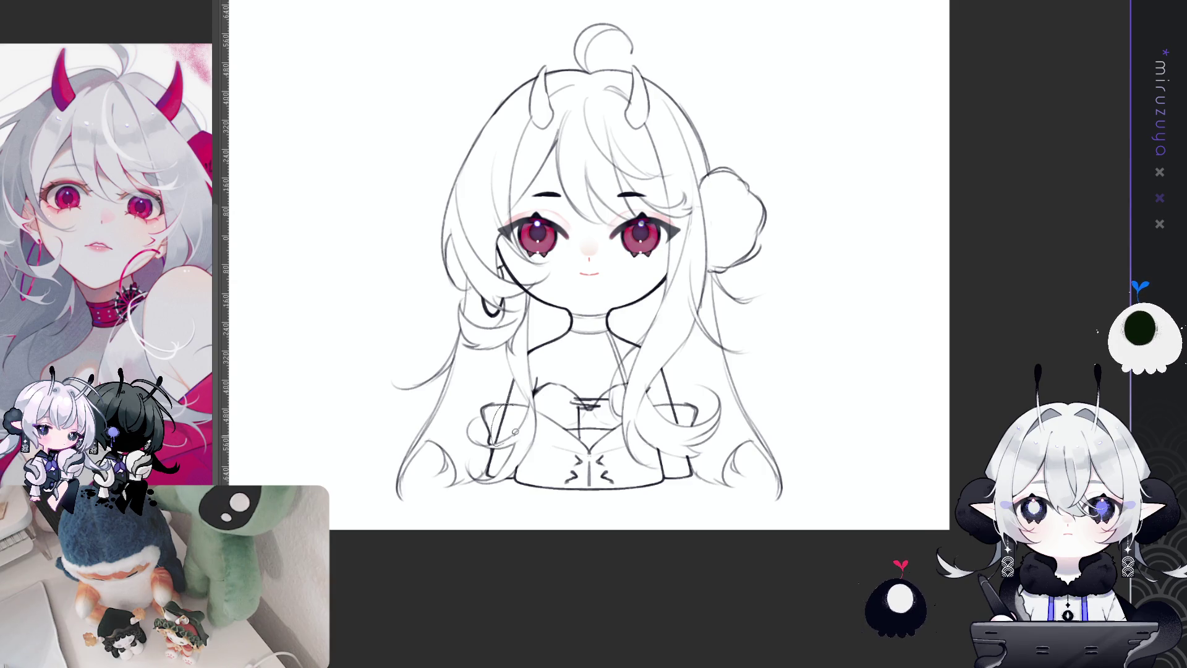
# - Lasso both shoulder areas of the outfit, deselect them, and reposition the view
pyautogui.moveTo(515, 432); pyautogui.dragTo(511, 443)
pyautogui.moveTo(673, 403); pyautogui.dragTo(677, 432)
pyautogui.hotkey('ctrl', 'd')
pyautogui.moveTo(893, 296); pyautogui.dragTo(884, 353)
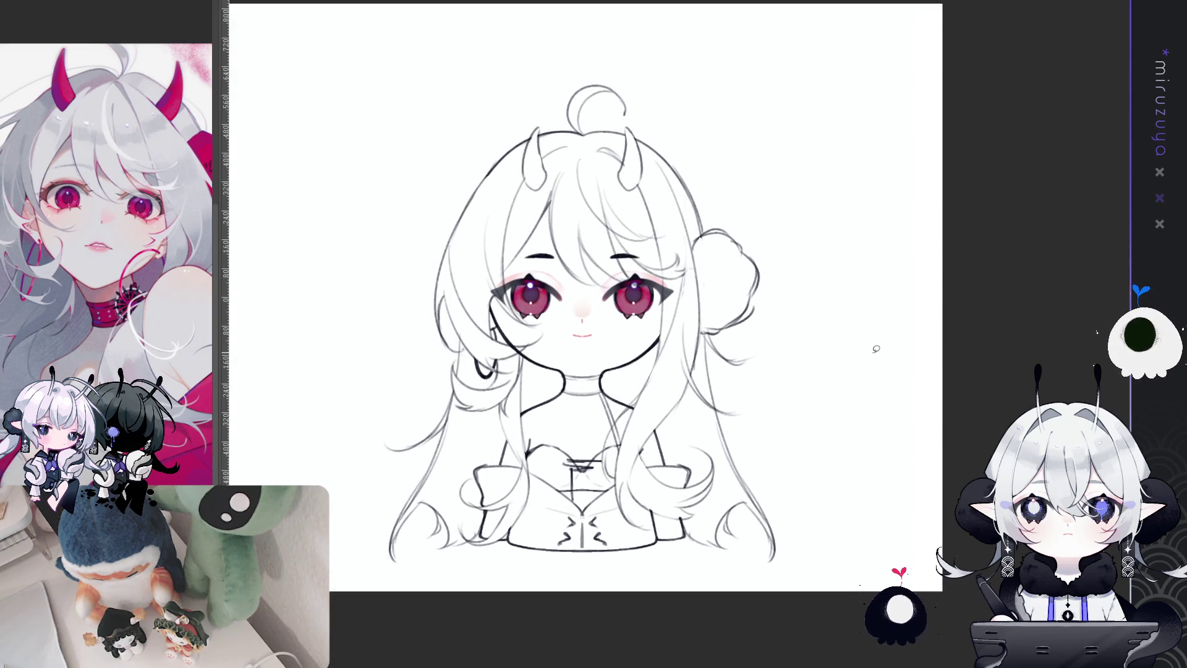
pyautogui.scroll(1, 932, 442)
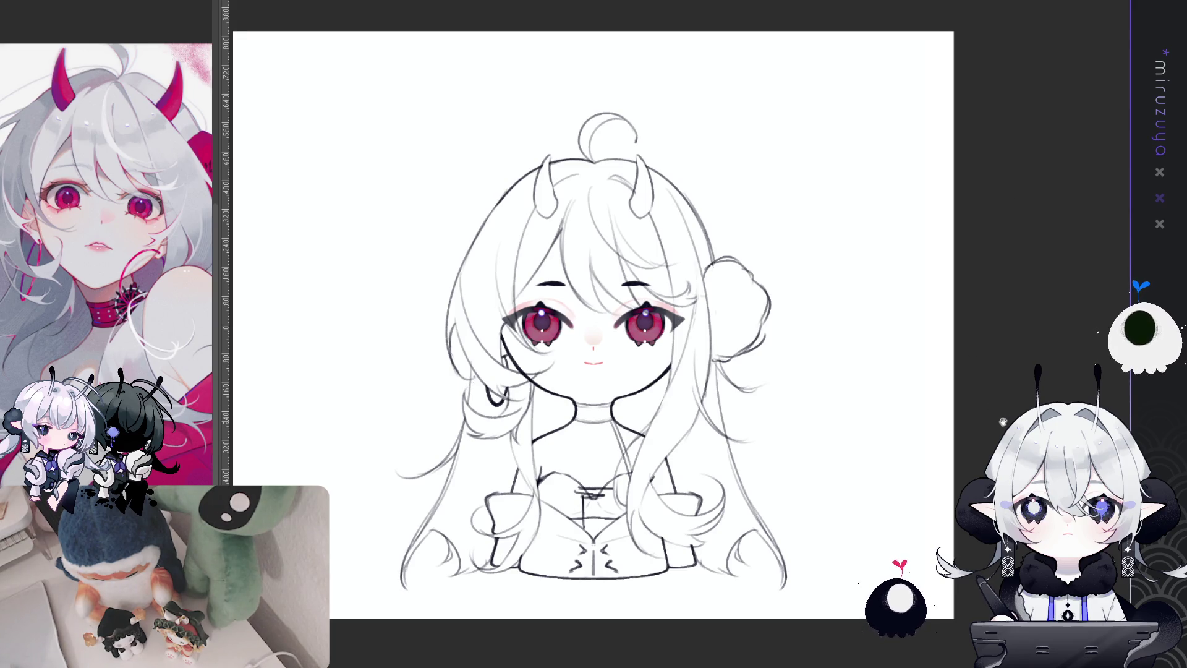
pyautogui.hscroll(-1, 604, 325)
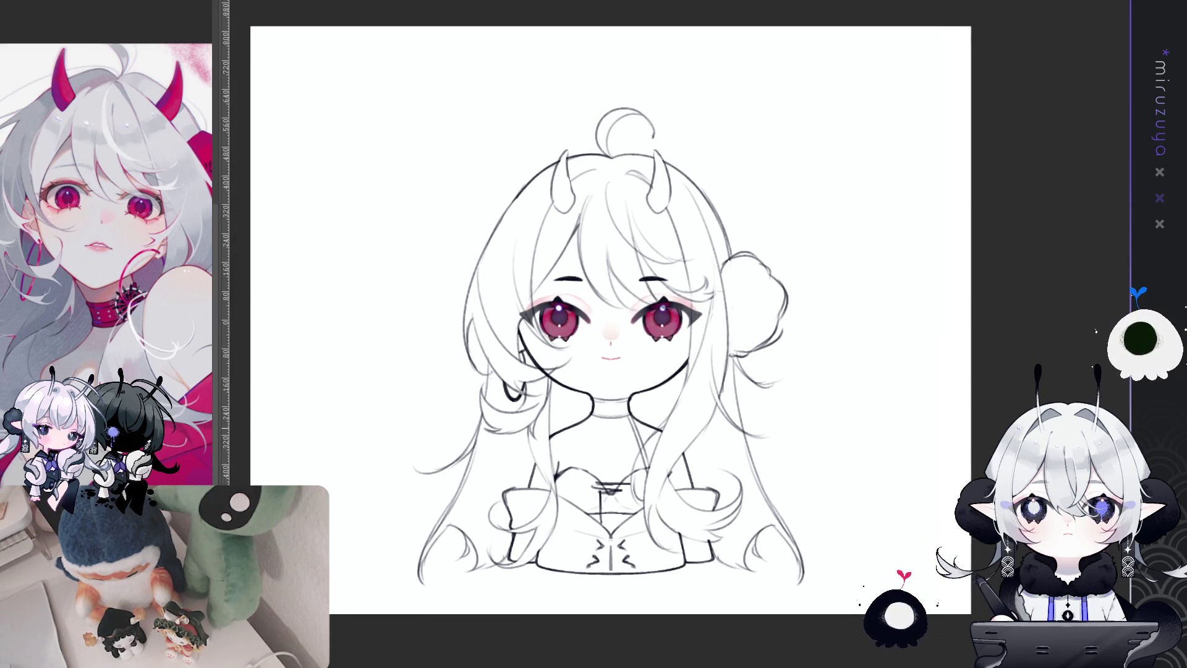
pyautogui.hscroll(1, 604, 325)
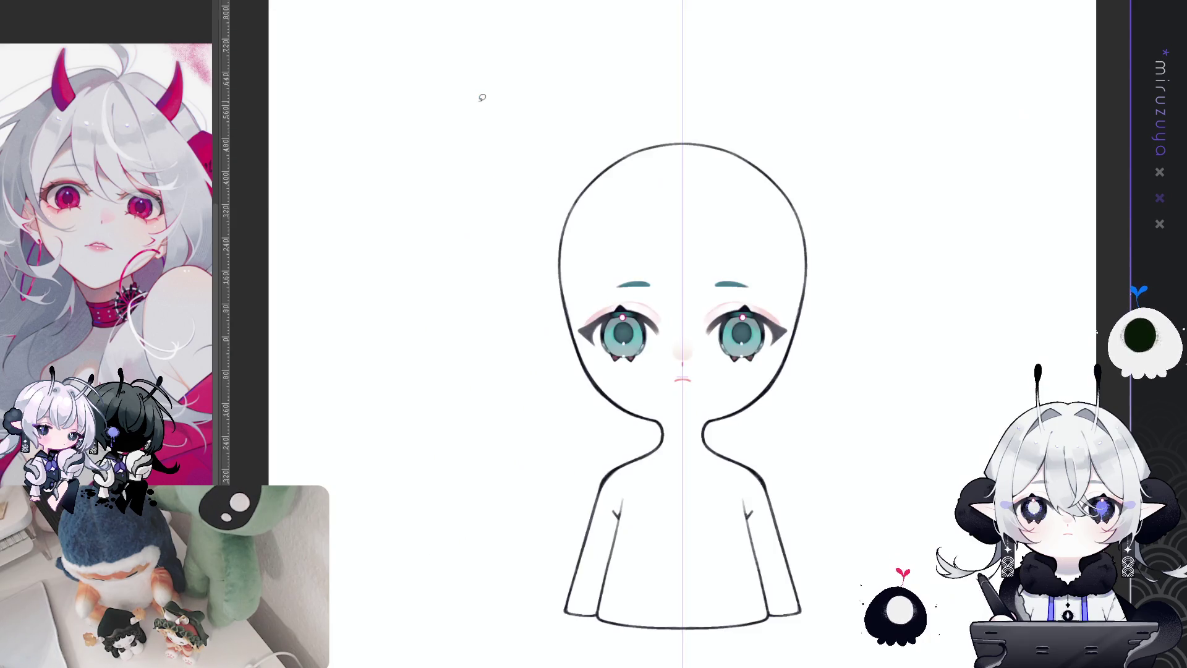
# - Hide the centre ruler and draw faint mirrored hair curves beside the bald base head
pyautogui.hotkey('ctrl', ';')
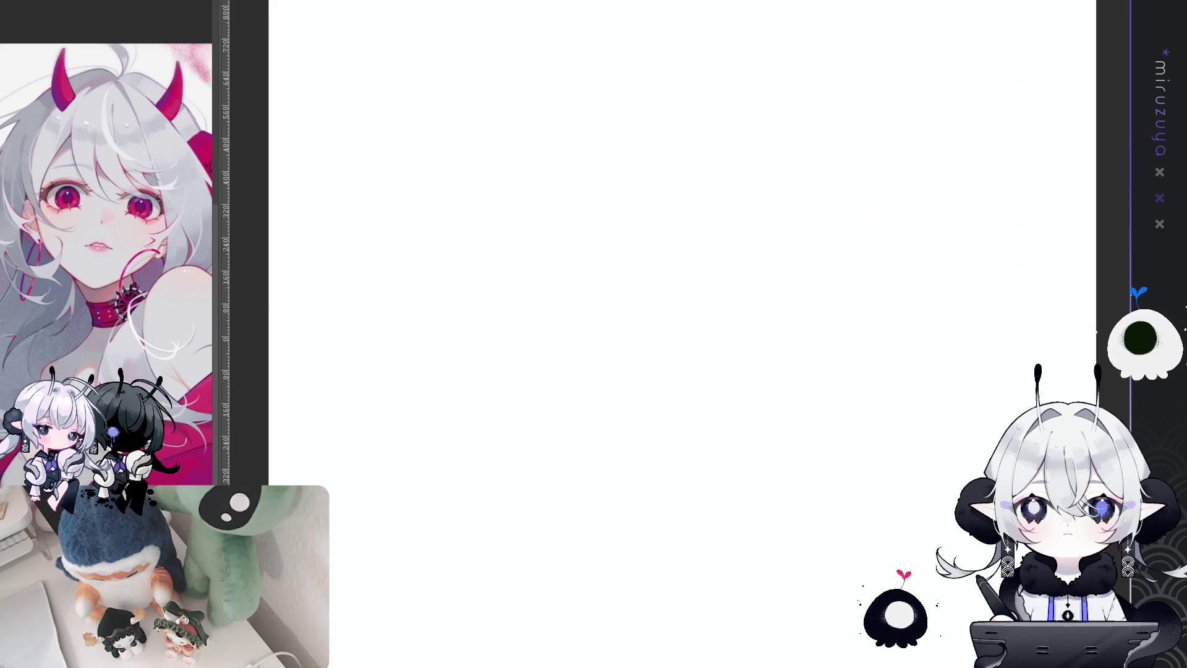
pyautogui.moveTo(564, 207); pyautogui.dragTo(550, 326)
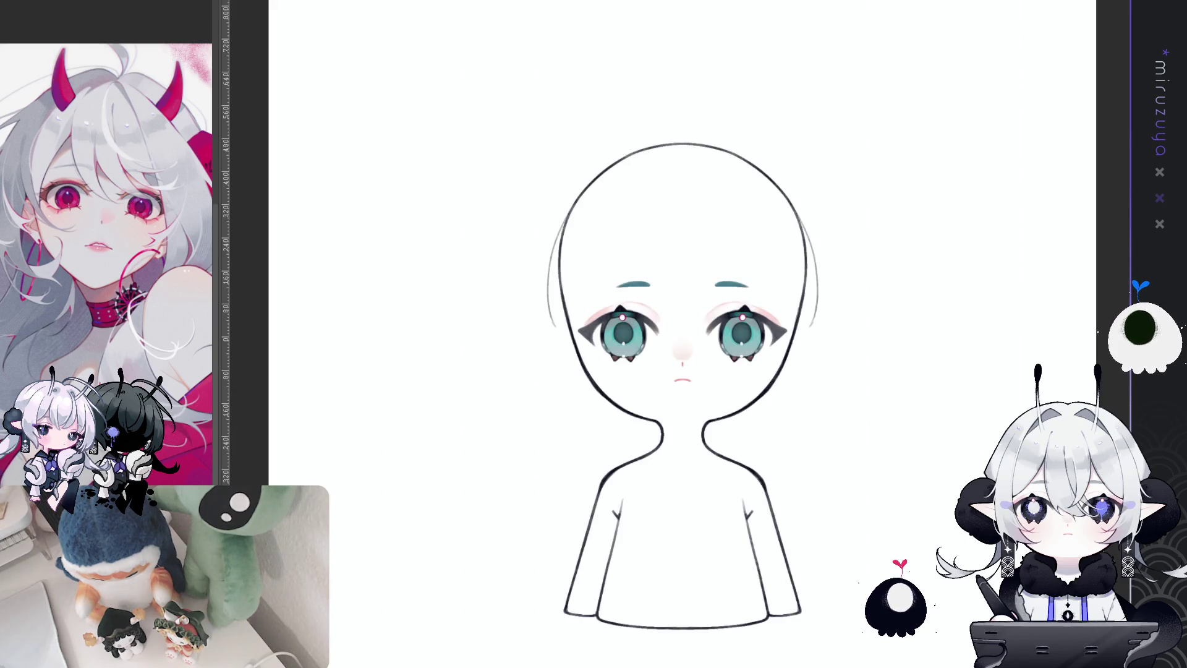
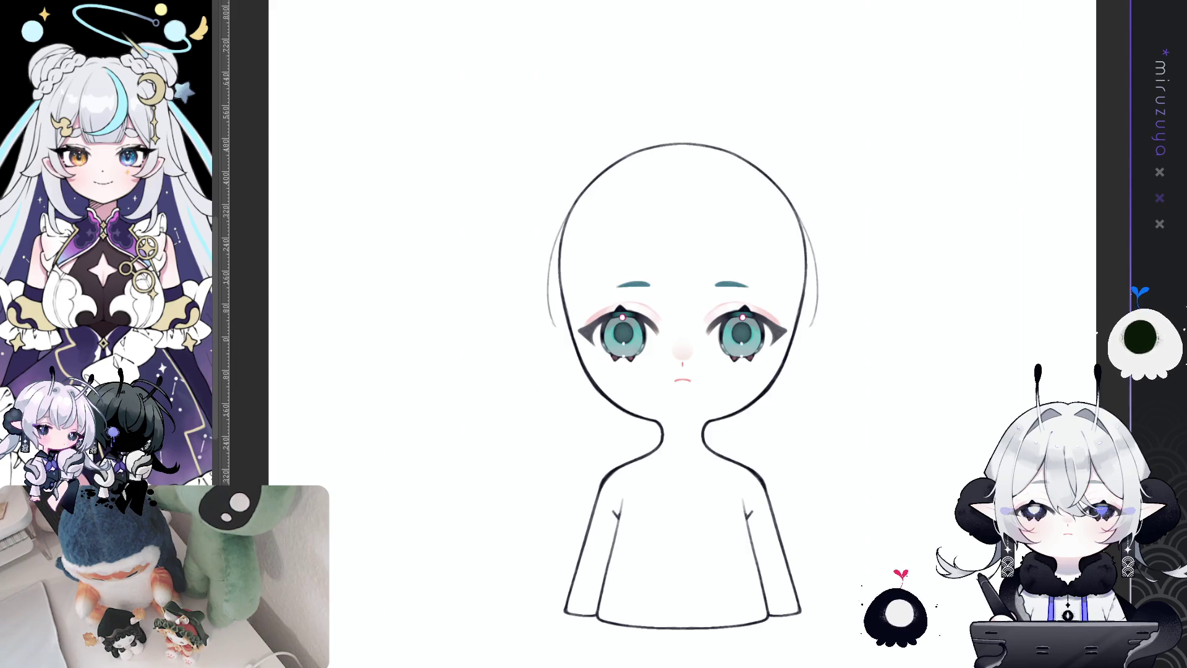
# - Zoom in on the head and add a vertical symmetry ruler through the face centre
pyautogui.hotkey('ctrl', 'z')
pyautogui.moveTo(1078, 291); pyautogui.dragTo(1035, 359)
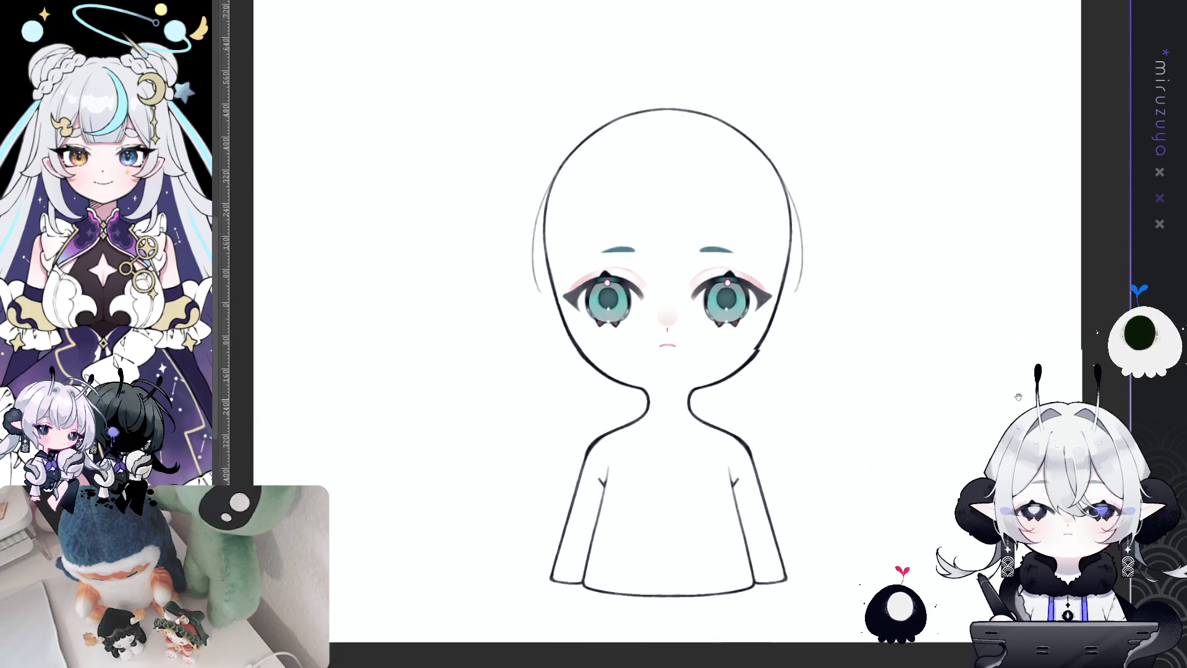
pyautogui.hotkey('ctrl', '+')
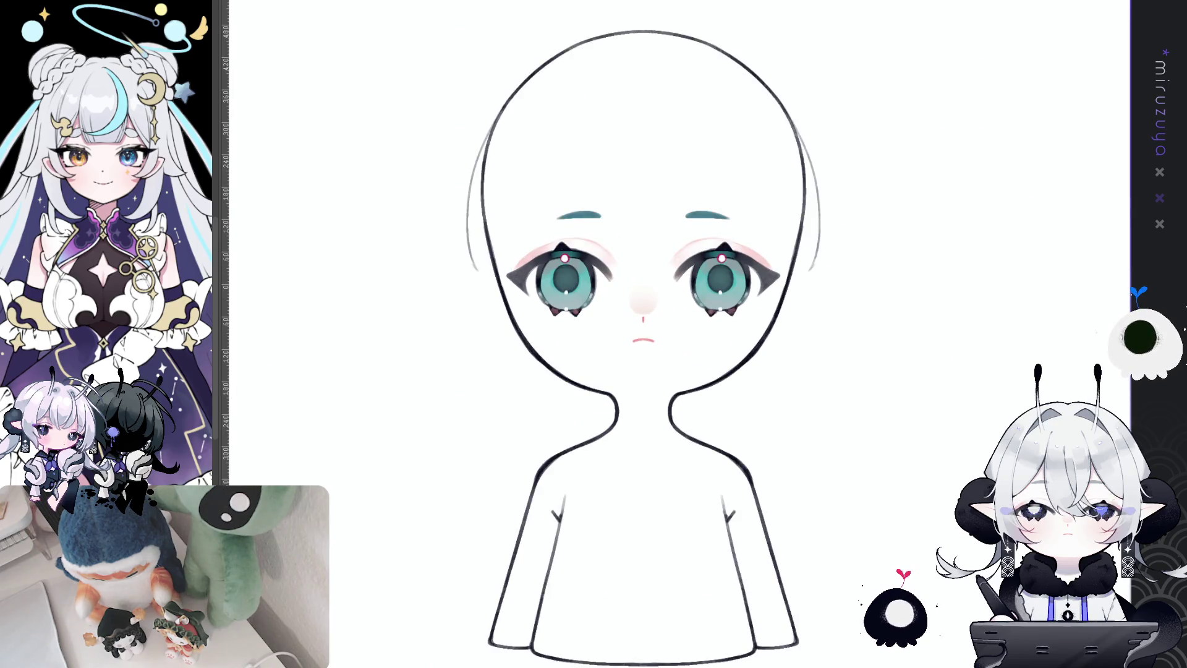
pyautogui.hotkey('ctrl', 'r')
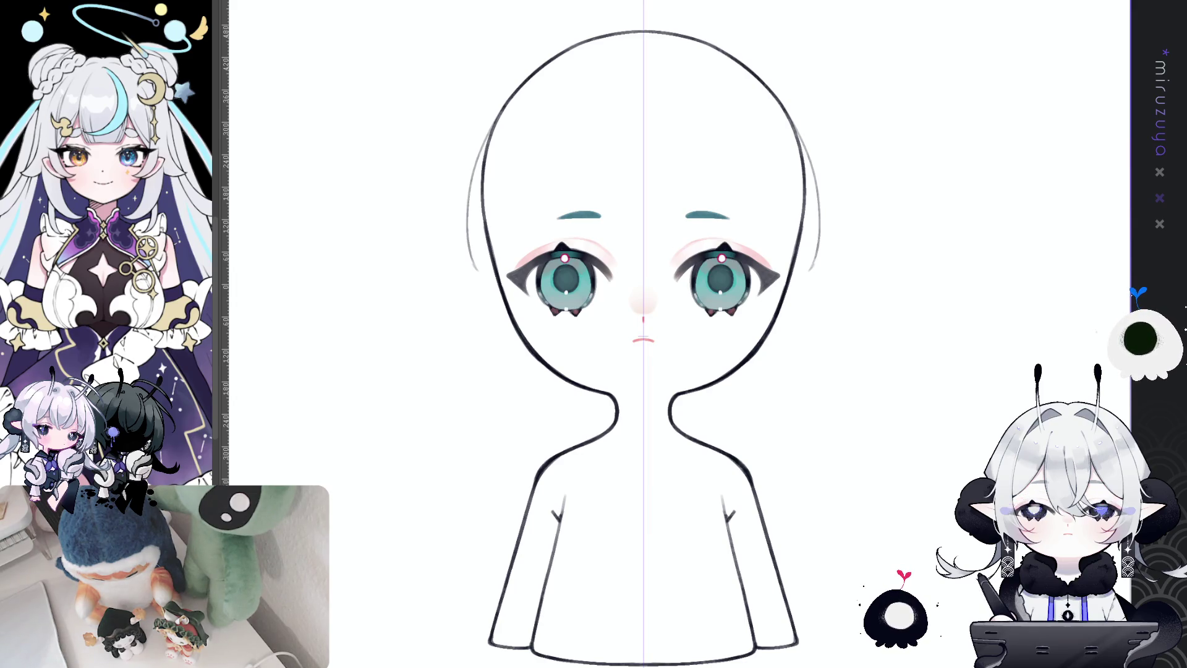
# - Sketch a mirrored ear stroke beside the head, then undo it to redraw it longer
pyautogui.moveTo(807, 275)
pyautogui.mouseDown()
pyautogui.moveTo(792, 310)
pyautogui.moveTo(781, 305)
pyautogui.mouseUp()
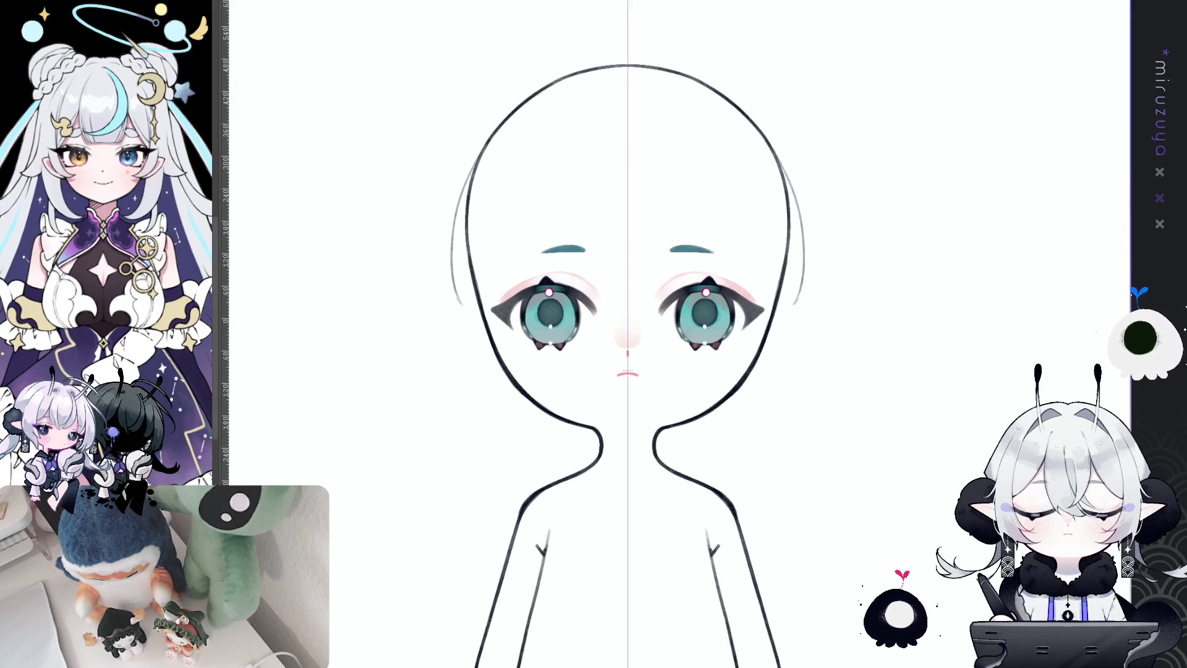
pyautogui.moveTo(814, 287)
pyautogui.mouseDown()
pyautogui.moveTo(780, 303)
pyautogui.moveTo(839, 297)
pyautogui.mouseUp()
pyautogui.hotkey('ctrl', 'z')
# - Draw the mirrored upper ear edges as short pointed tips
pyautogui.hotkey('ctrl', 'z')
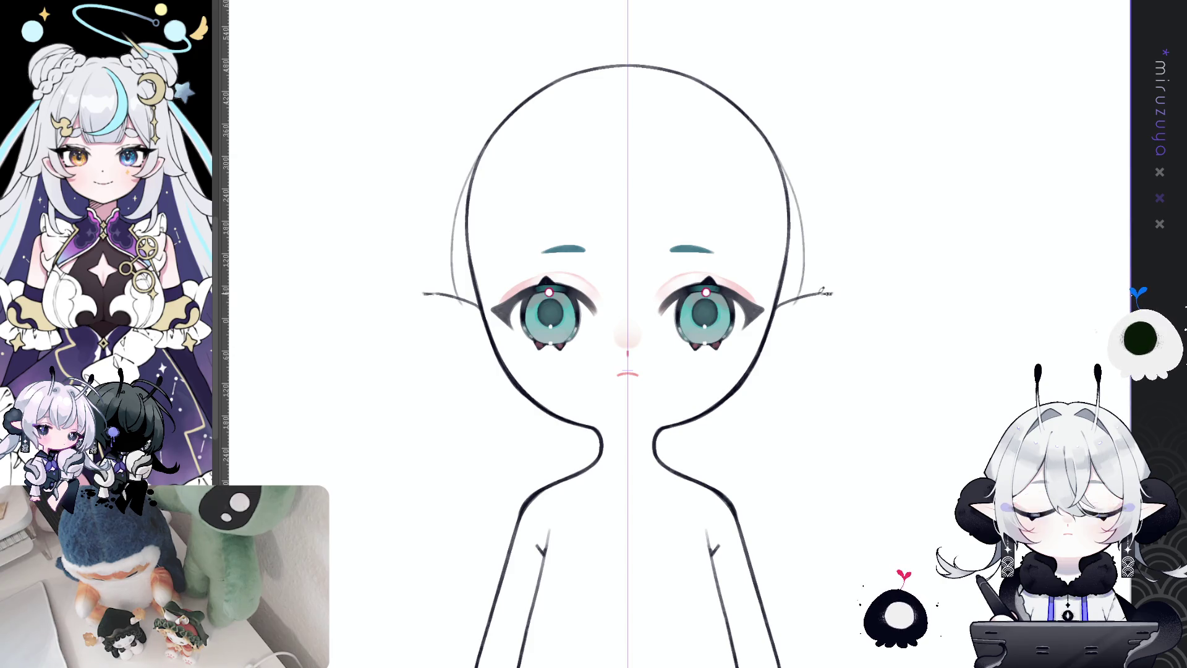
pyautogui.moveTo(426, 306); pyautogui.dragTo(489, 362)
pyautogui.hotkey('ctrl', 'z')
pyautogui.hotkey('ctrl', 'z')
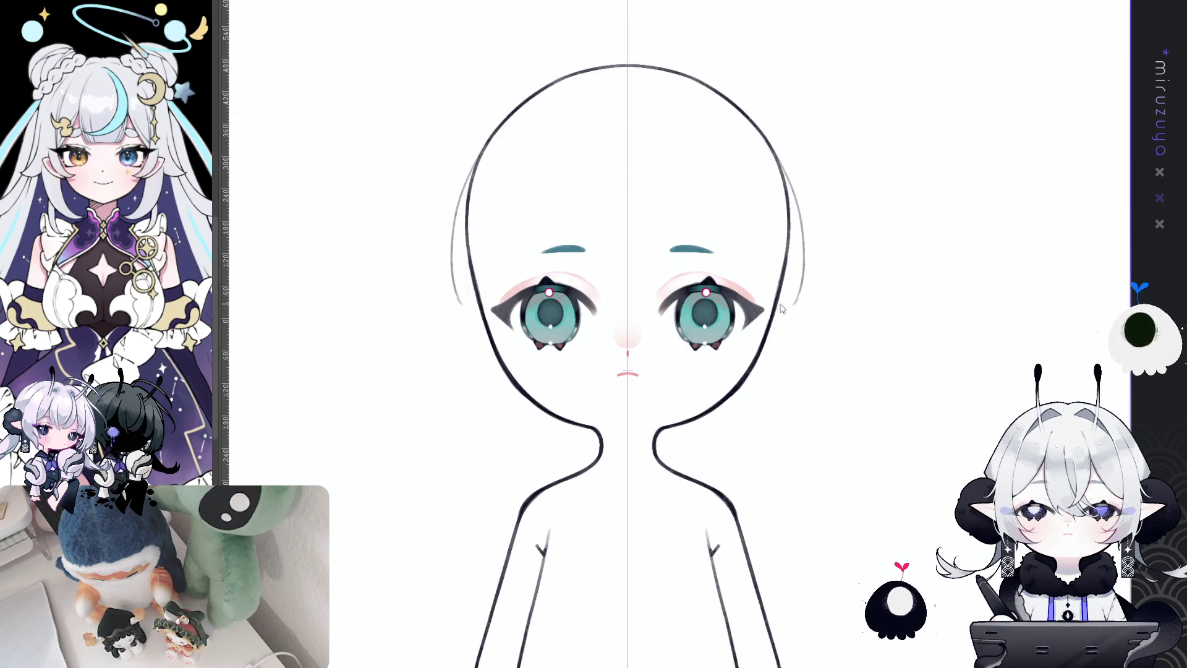
pyautogui.hotkey('ctrl', 'z')
pyautogui.moveTo(780, 307); pyautogui.dragTo(834, 297)
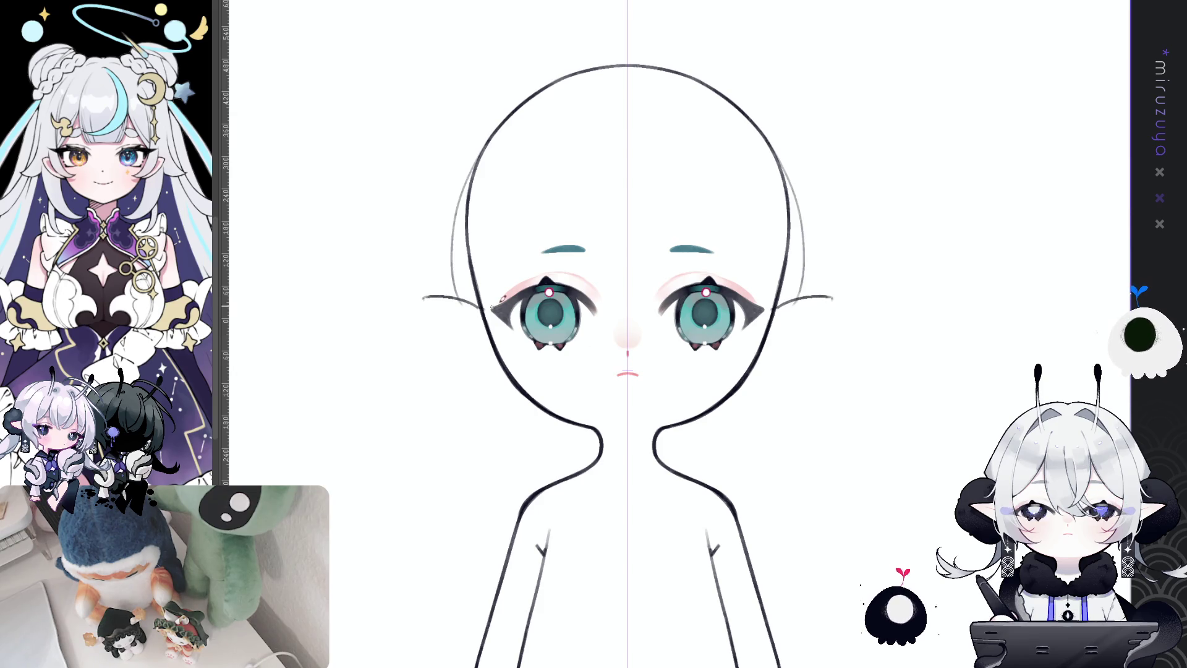
pyautogui.hotkey('ctrl', 'z')
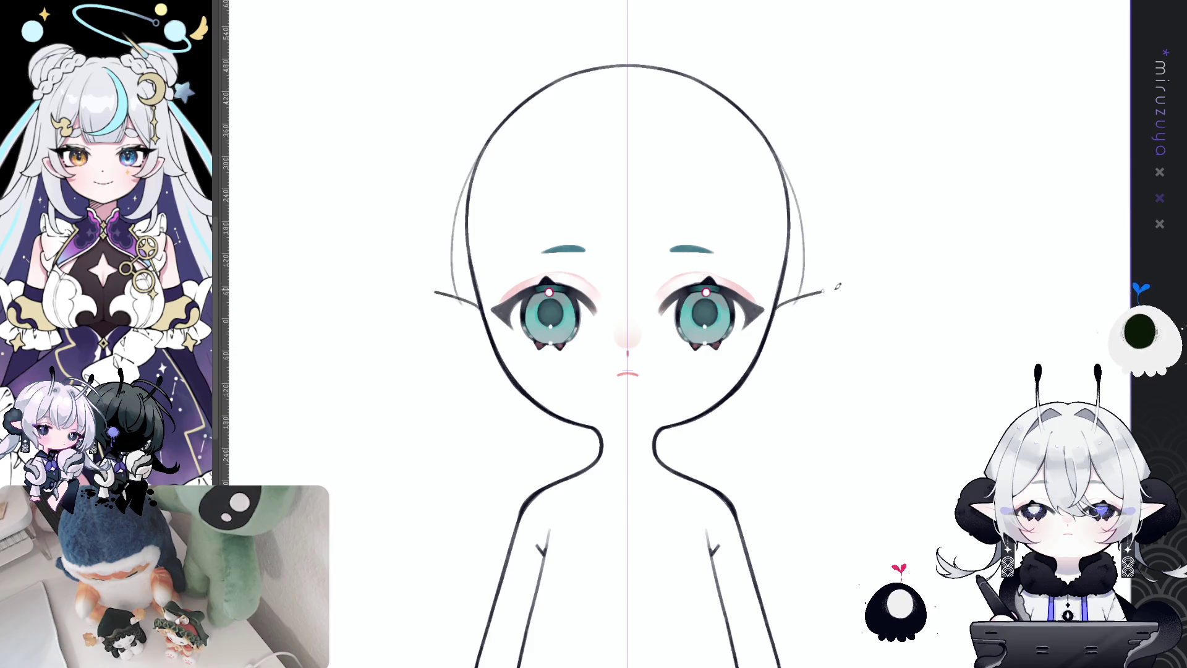
pyautogui.moveTo(779, 303)
pyautogui.mouseDown()
pyautogui.moveTo(816, 288)
pyautogui.moveTo(804, 296)
pyautogui.mouseUp()
pyautogui.hotkey('ctrl', 'z')
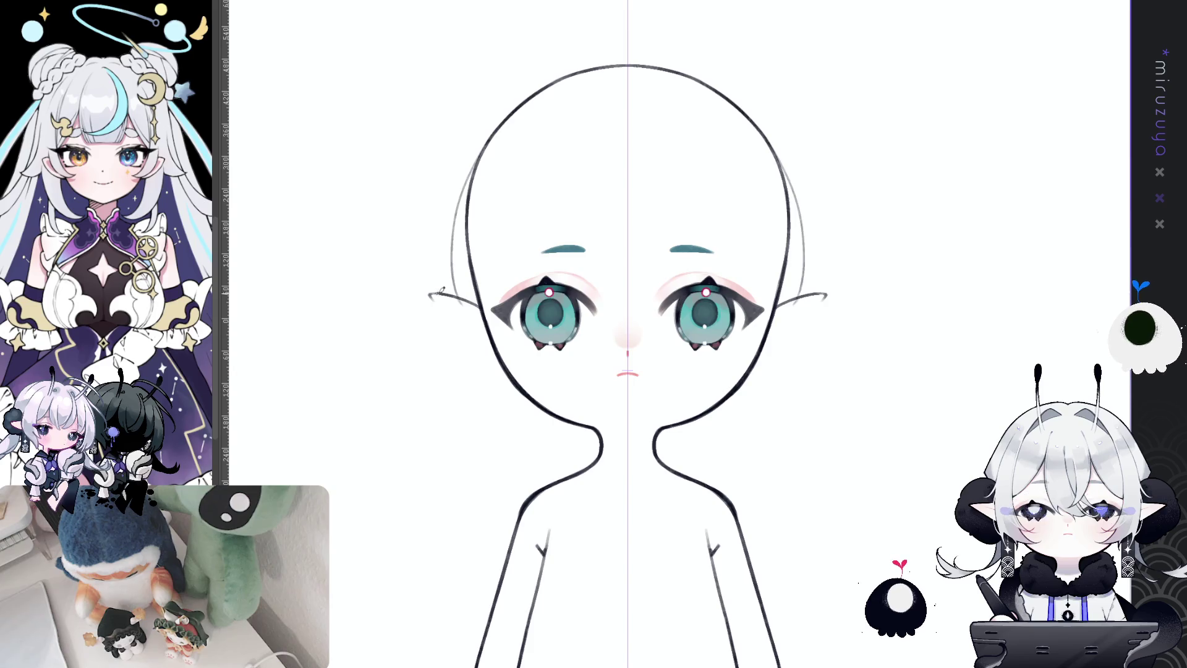
# - Draw the lower ear curves running back to the head
pyautogui.moveTo(430, 295); pyautogui.dragTo(476, 356)
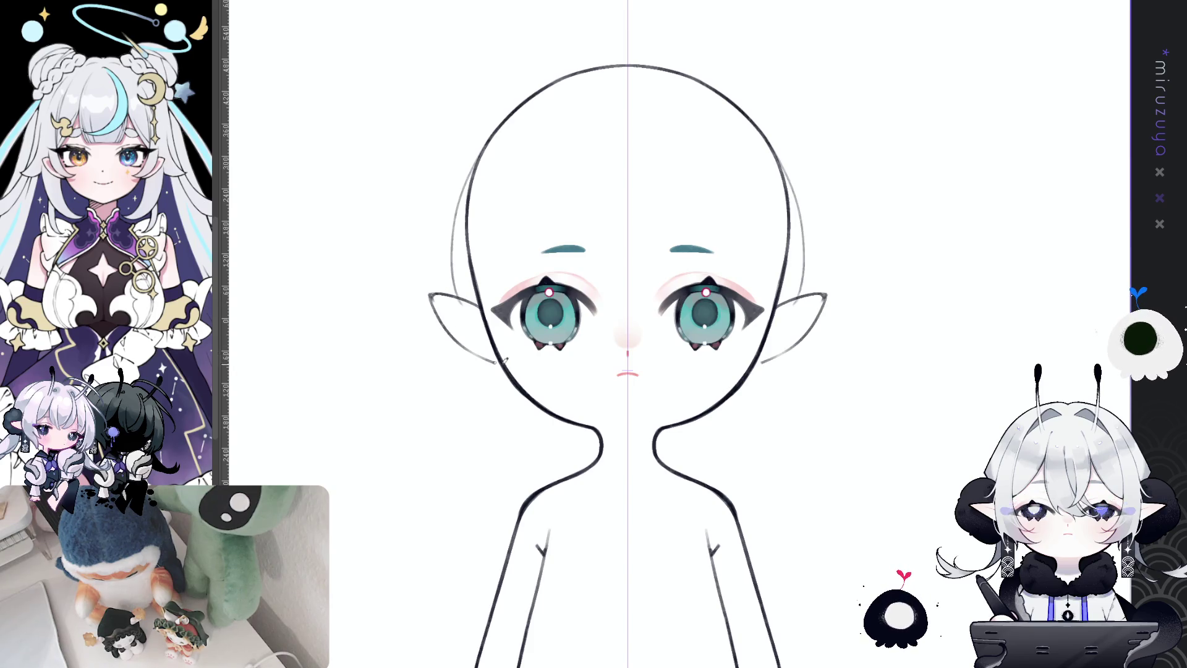
pyautogui.hotkey('ctrl', 'z')
pyautogui.moveTo(428, 295); pyautogui.dragTo(477, 359)
pyautogui.hotkey('ctrl', 'z')
pyautogui.moveTo(430, 295); pyautogui.dragTo(498, 365)
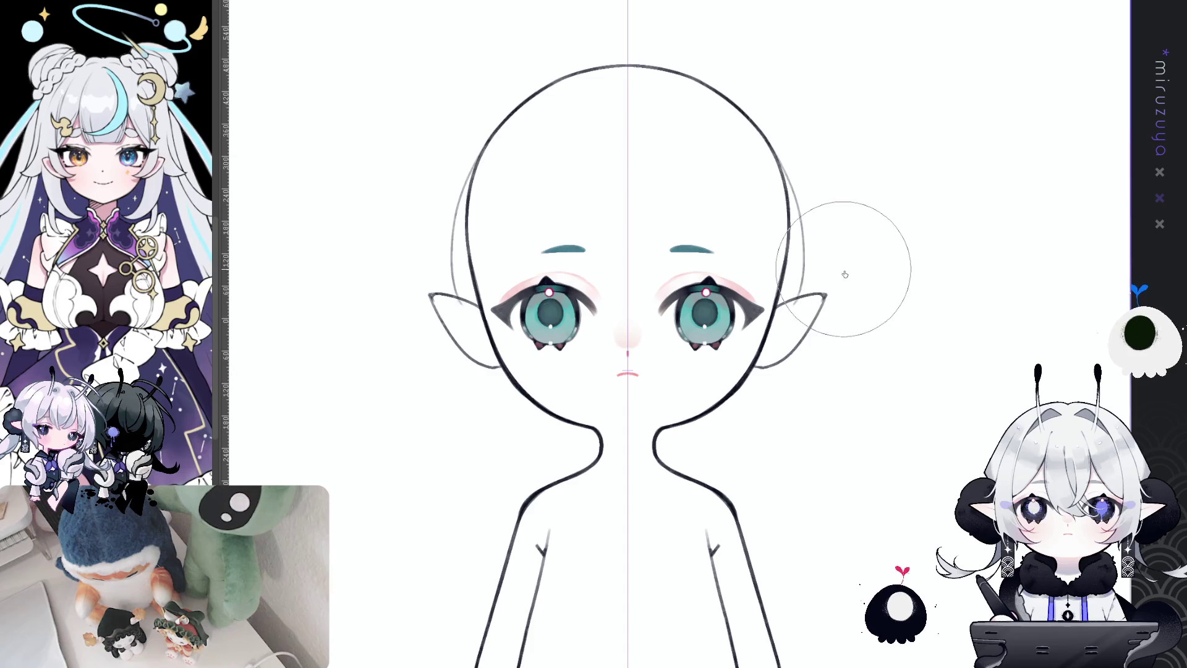
# - Reshape the ear tips and bases, pushing the tips slightly down and outward
pyautogui.moveTo(843, 271); pyautogui.dragTo(861, 278)
pyautogui.moveTo(827, 335); pyautogui.dragTo(845, 309)
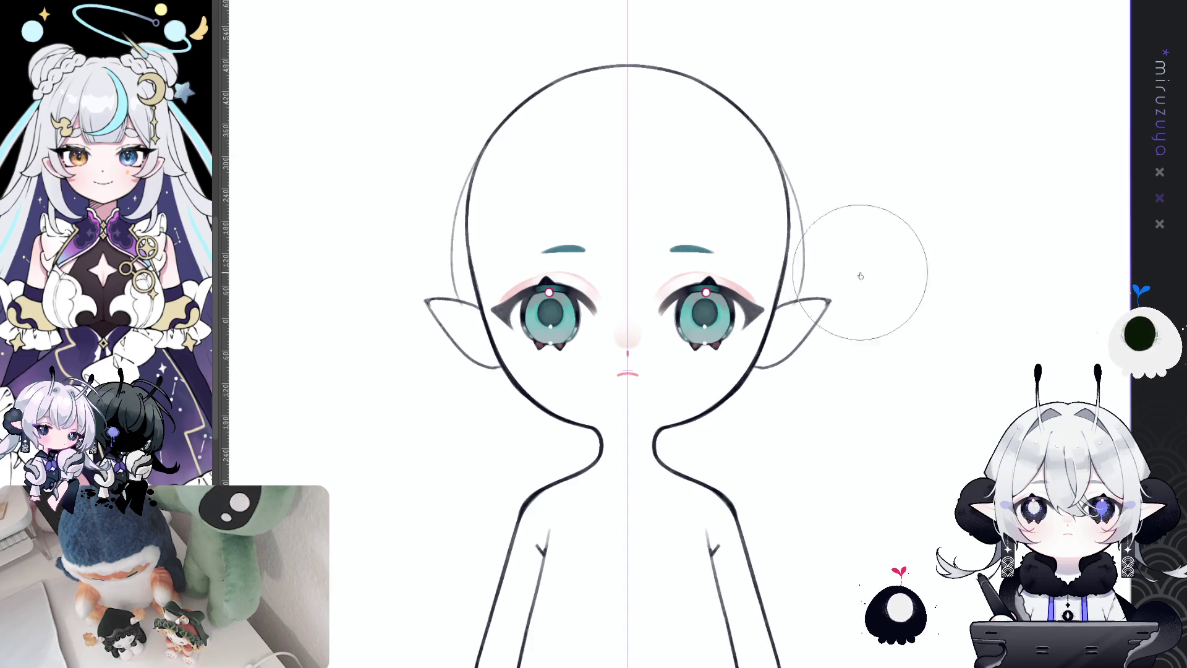
pyautogui.moveTo(780, 303); pyautogui.dragTo(831, 304)
pyautogui.moveTo(776, 357); pyautogui.dragTo(759, 364)
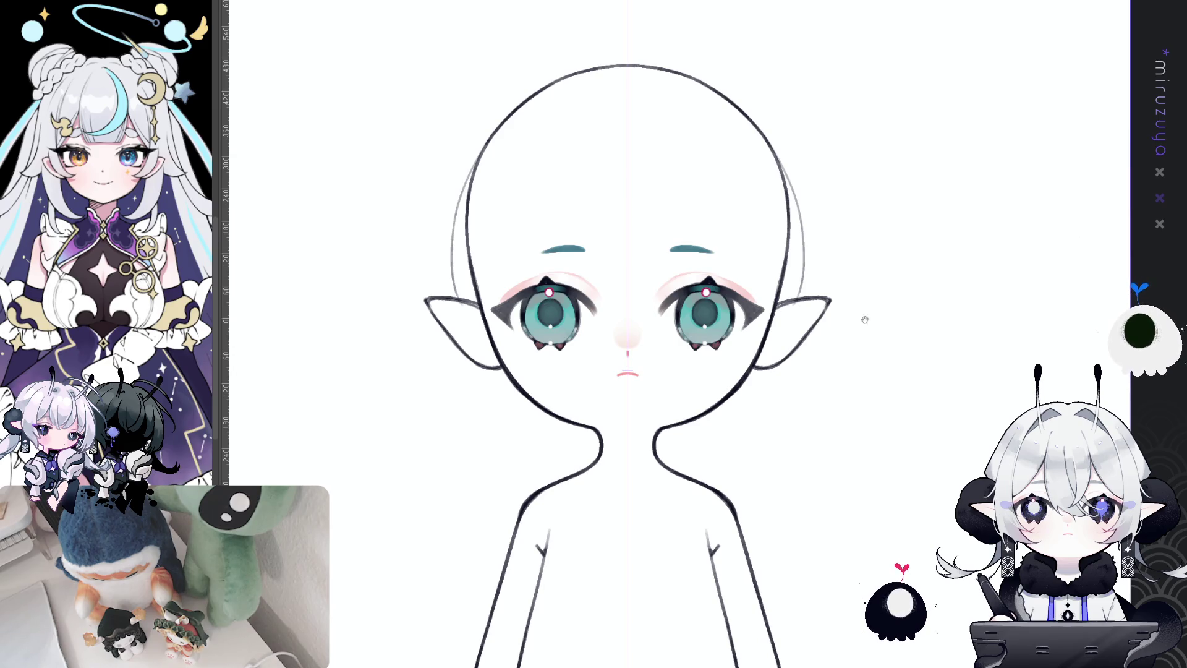
pyautogui.moveTo(861, 318); pyautogui.dragTo(814, 419)
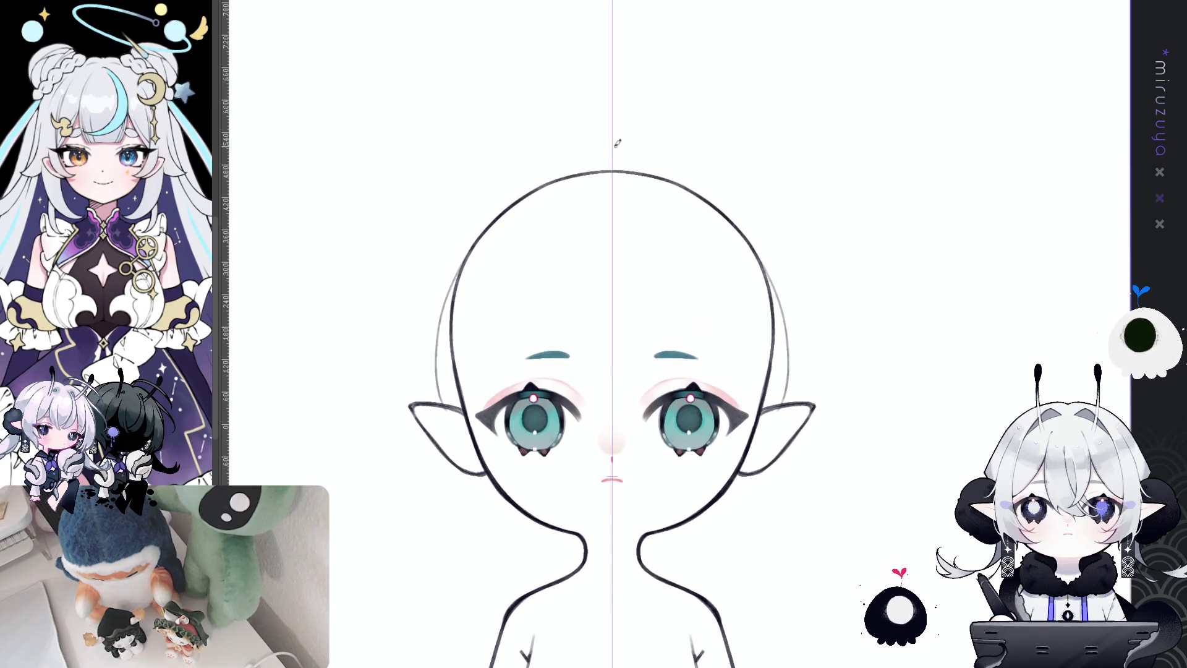
# - Redraw a smooth arc across the head top, continuing the outline down both sides
pyautogui.moveTo(547, 184); pyautogui.dragTo(685, 184)
pyautogui.hotkey('ctrl', 'z')
pyautogui.moveTo(547, 184); pyautogui.dragTo(685, 183)
pyautogui.hotkey('ctrl', 'z')
pyautogui.moveTo(526, 186); pyautogui.dragTo(701, 186)
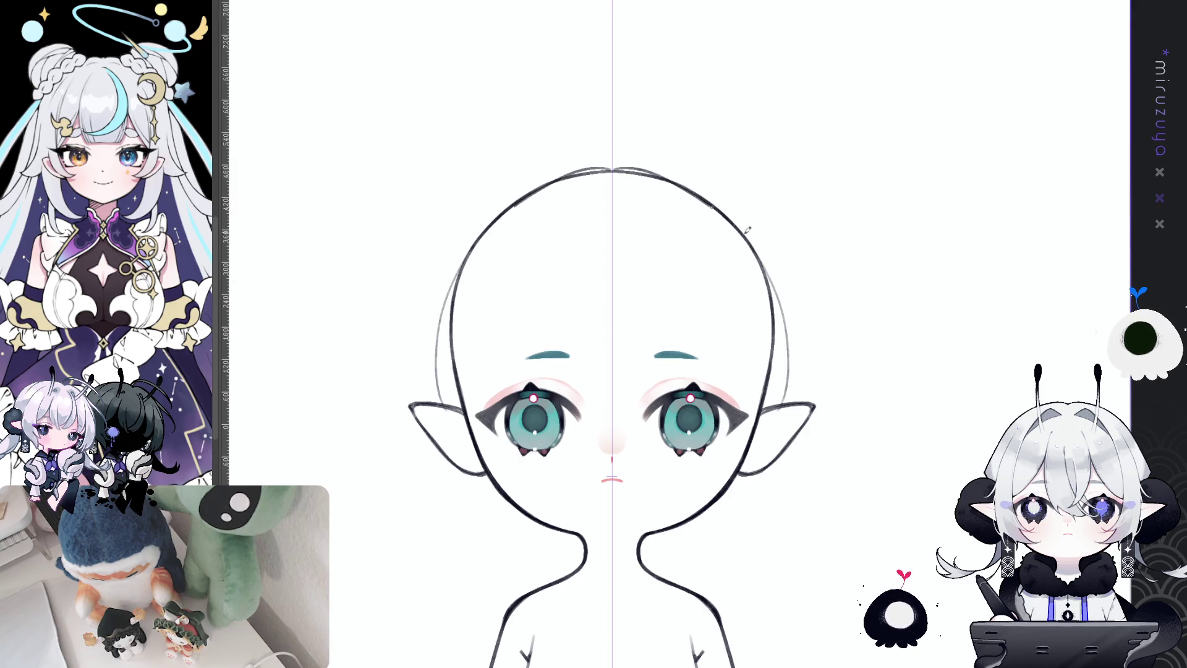
pyautogui.hotkey('ctrl', 'z')
pyautogui.moveTo(618, 167)
pyautogui.mouseDown()
pyautogui.moveTo(760, 250)
pyautogui.moveTo(773, 297)
pyautogui.mouseUp()
pyautogui.moveTo(758, 251); pyautogui.dragTo(774, 297)
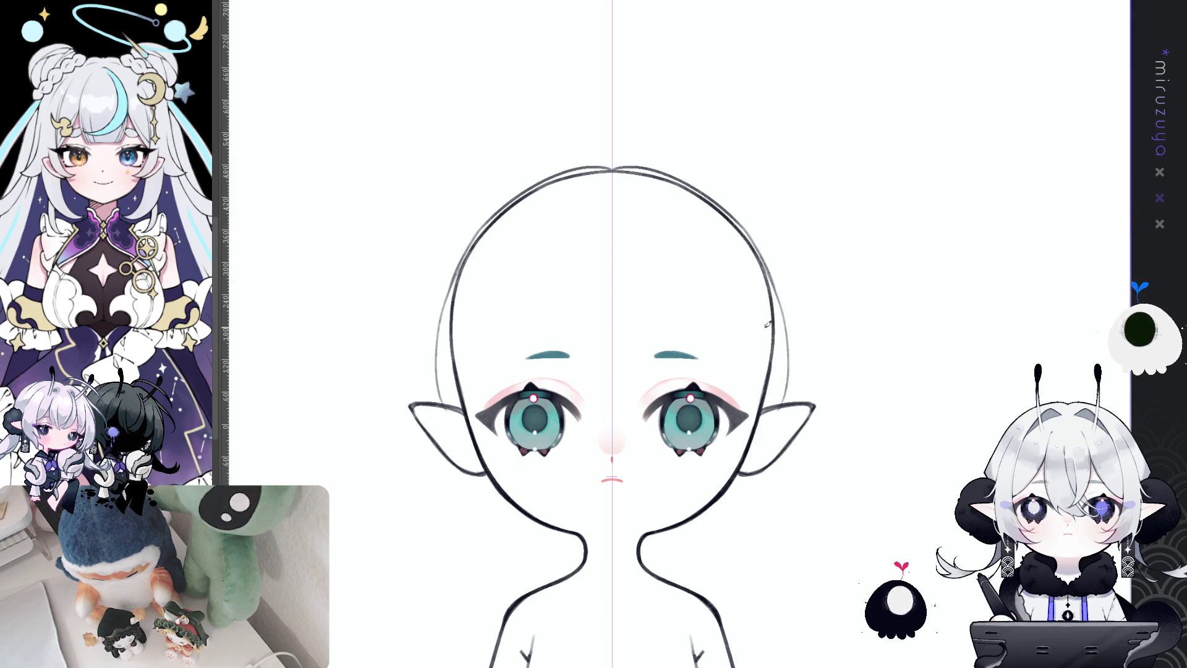
pyautogui.moveTo(826, 235); pyautogui.dragTo(816, 249)
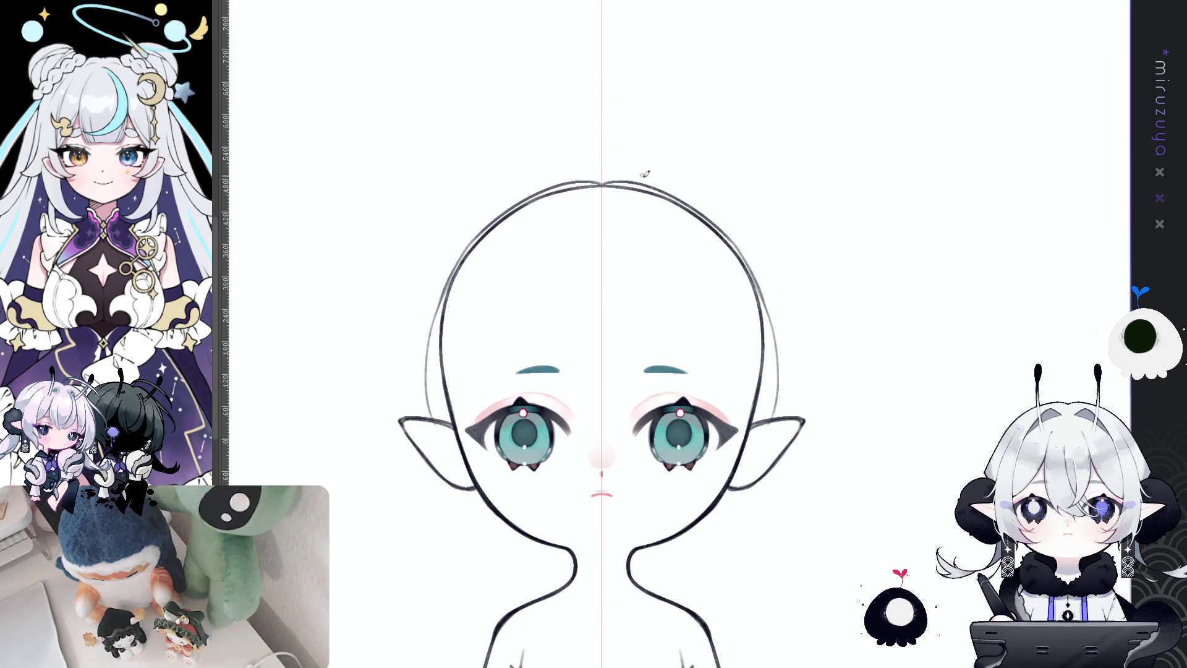
# - Sketch two closed, round mirrored bun loops above the head
pyautogui.moveTo(663, 181); pyautogui.dragTo(756, 131)
pyautogui.hotkey('ctrl', 'z')
pyautogui.moveTo(663, 192)
pyautogui.mouseDown()
pyautogui.moveTo(761, 164)
pyautogui.moveTo(786, 269)
pyautogui.mouseUp()
pyautogui.hotkey('ctrl', 'z')
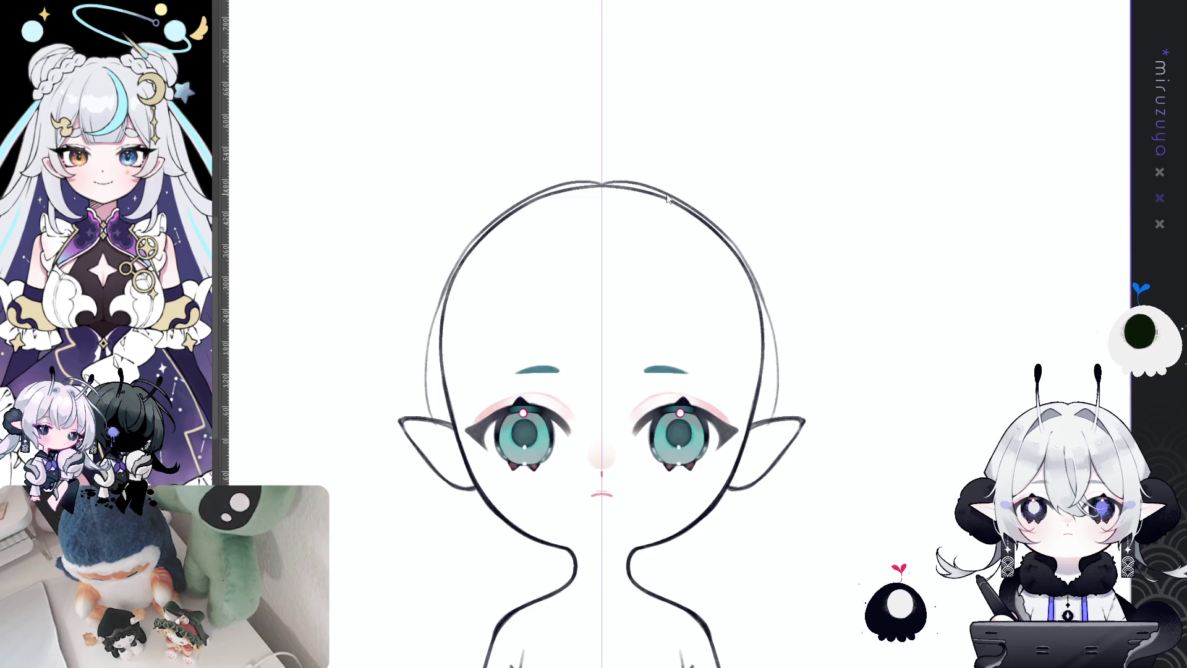
pyautogui.moveTo(659, 189)
pyautogui.mouseDown()
pyautogui.moveTo(787, 234)
pyautogui.moveTo(759, 275)
pyautogui.mouseUp()
pyautogui.hotkey('ctrl', 'z')
pyautogui.moveTo(663, 194); pyautogui.dragTo(749, 265)
pyautogui.moveTo(666, 186); pyautogui.dragTo(750, 254)
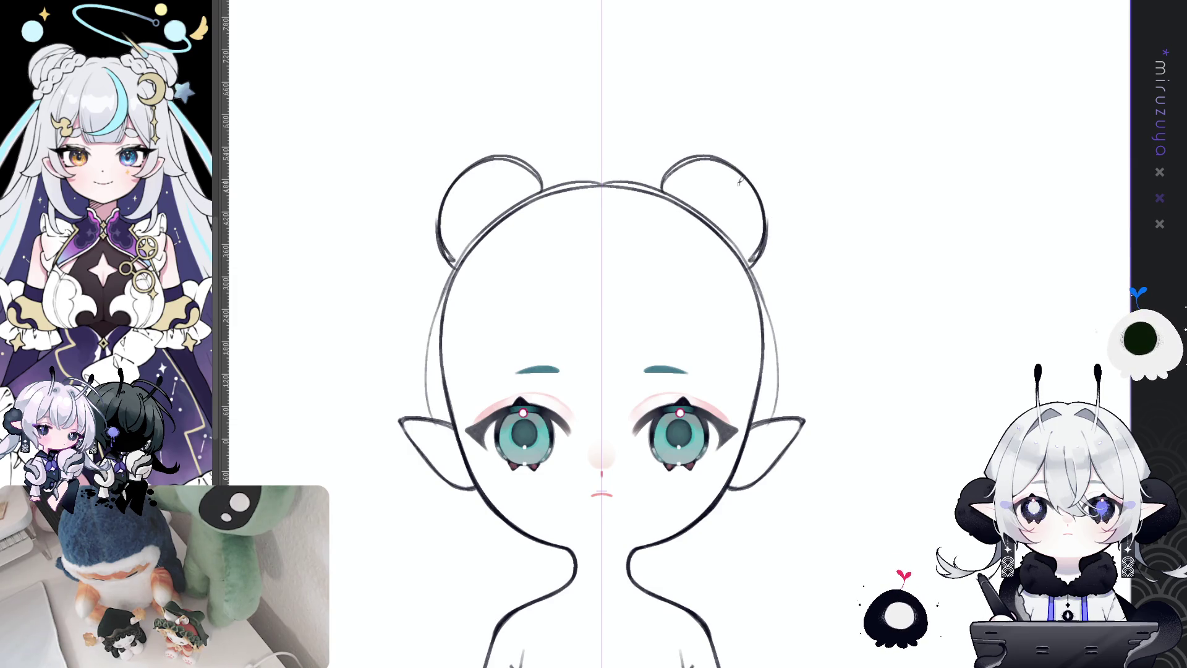
# - Add inner hair strands inside the buns and erase the extra outer contour lines
pyautogui.moveTo(708, 161); pyautogui.dragTo(757, 248)
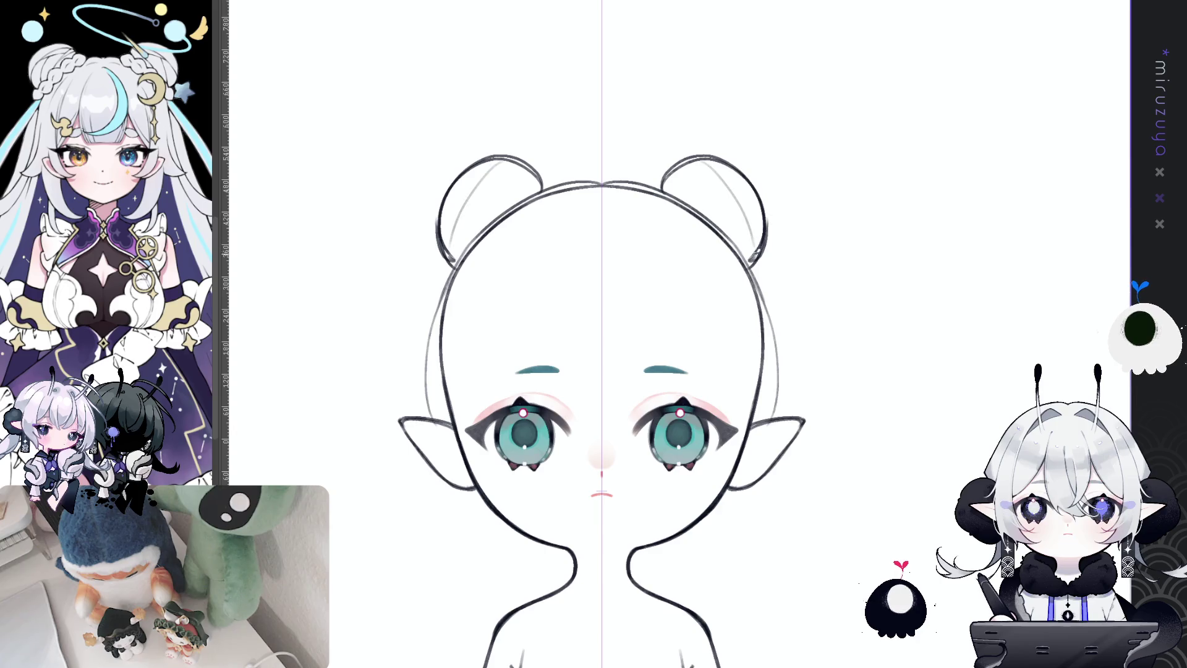
pyautogui.moveTo(721, 175); pyautogui.dragTo(729, 228)
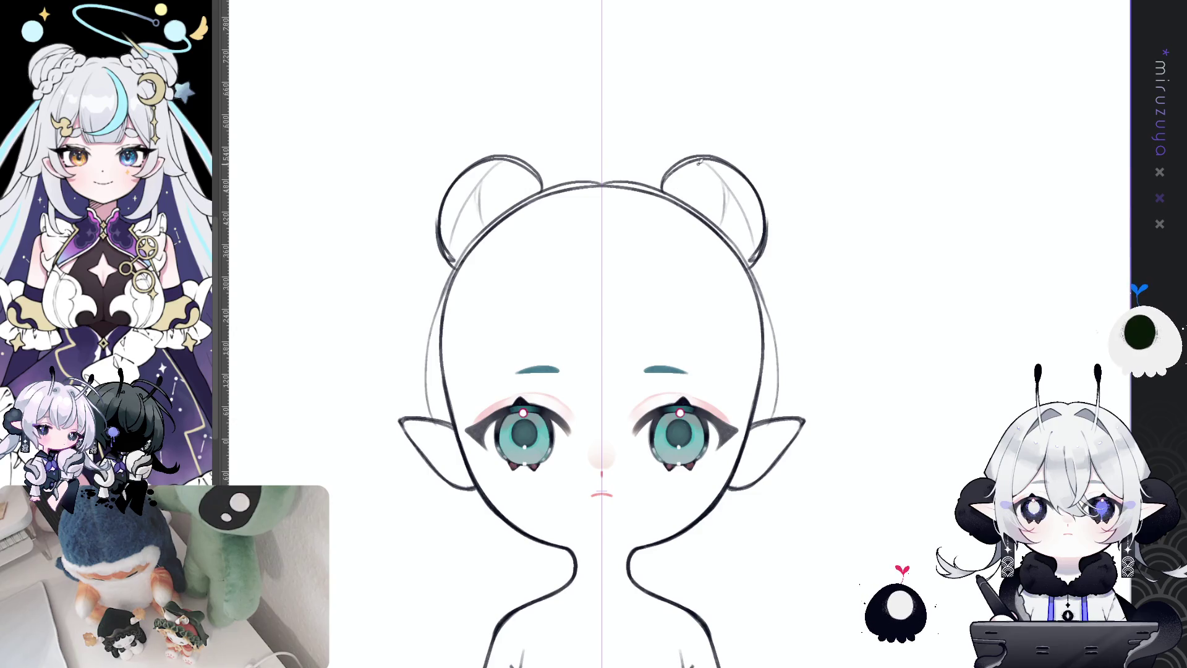
pyautogui.hotkey('ctrl', 'z')
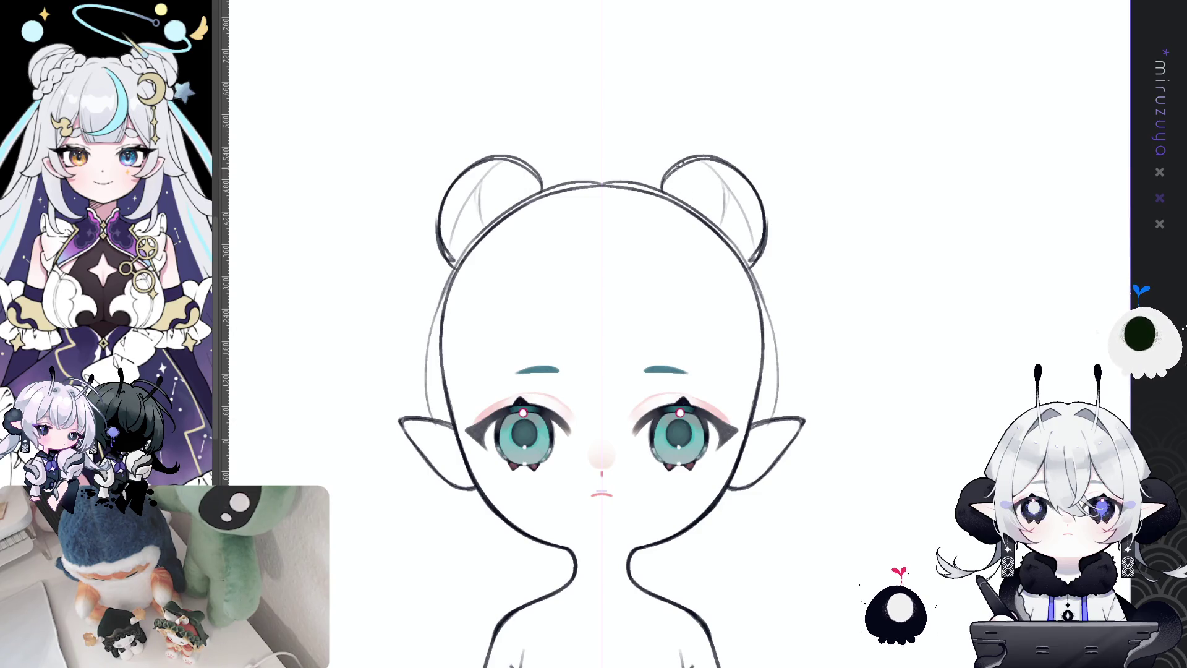
pyautogui.moveTo(718, 154); pyautogui.dragTo(768, 238)
pyautogui.press('e')
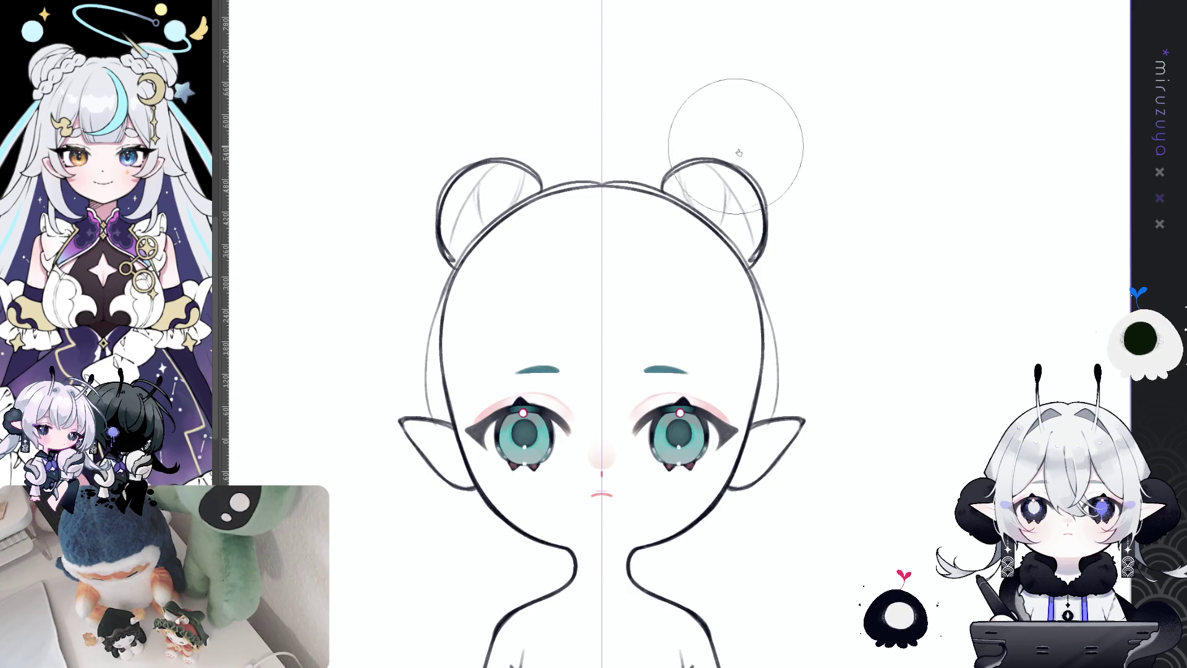
pyautogui.moveTo(736, 128); pyautogui.dragTo(795, 198)
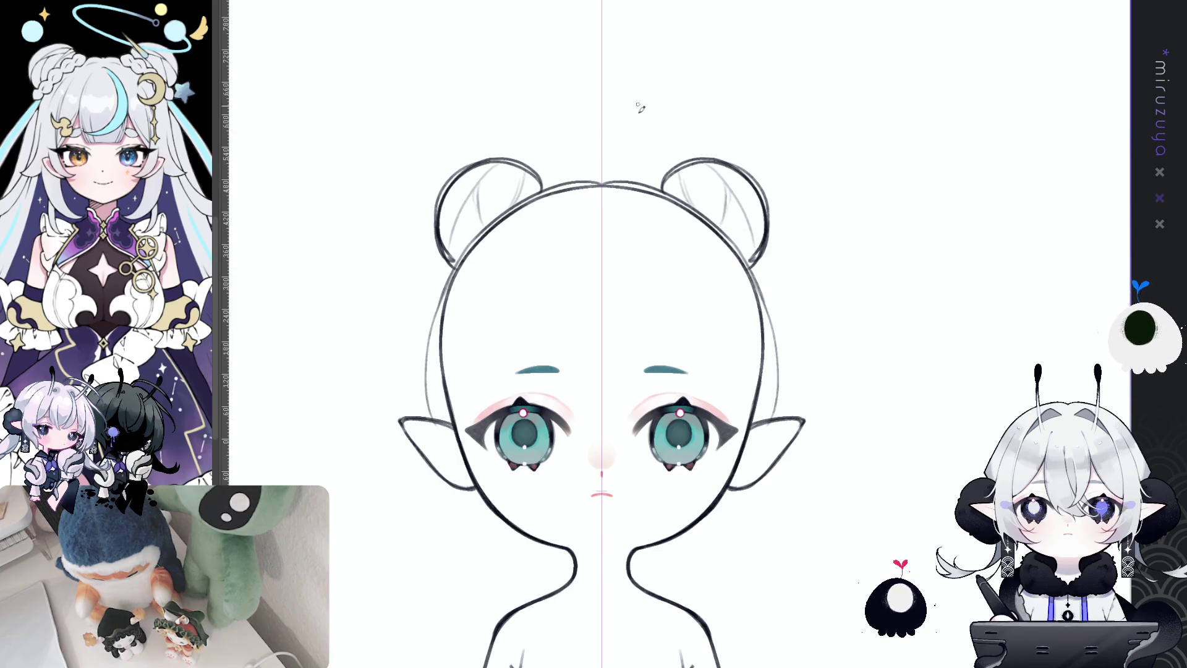
# - Draw braid curves at the bun bases extending along the hairline
pyautogui.moveTo(659, 181); pyautogui.dragTo(664, 212)
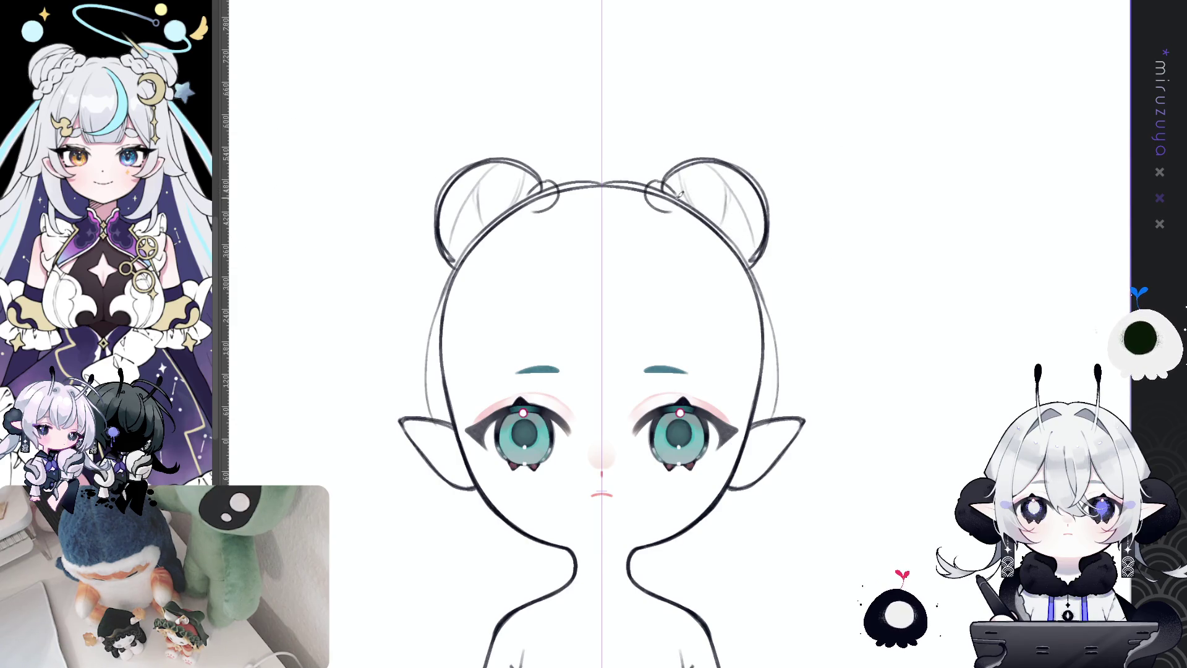
pyautogui.moveTo(683, 195)
pyautogui.mouseDown()
pyautogui.moveTo(738, 244)
pyautogui.moveTo(751, 279)
pyautogui.mouseUp()
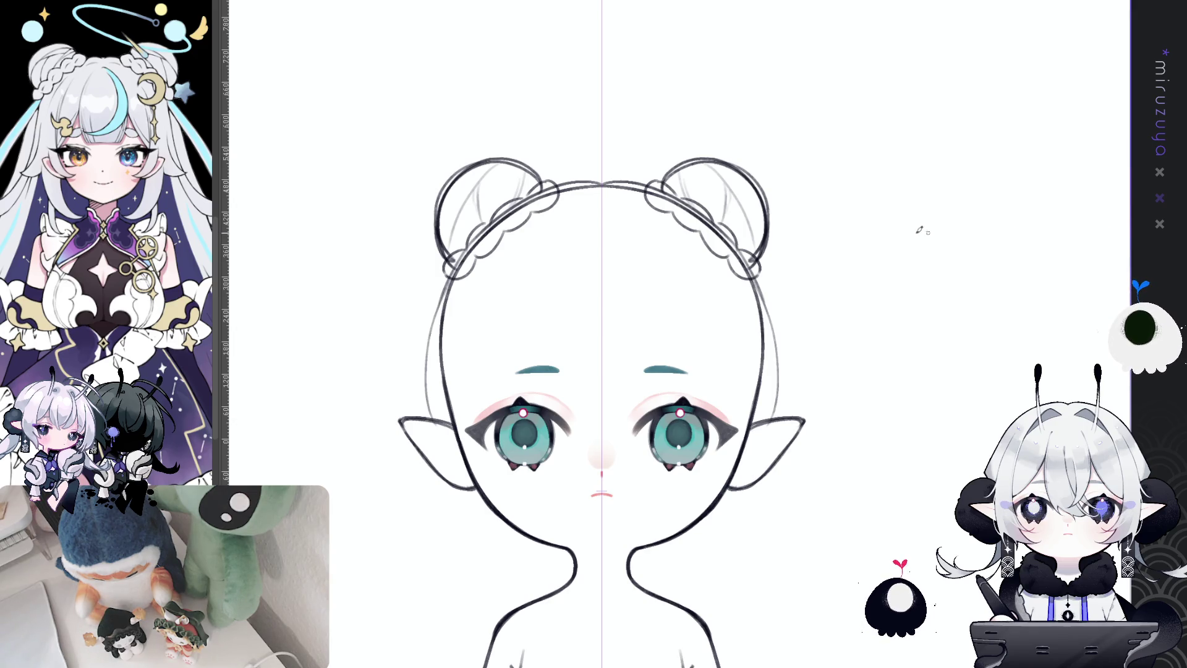
pyautogui.moveTo(832, 419)
pyautogui.mouseDown()
pyautogui.moveTo(879, 392)
pyautogui.moveTo(867, 416)
pyautogui.moveTo(865, 385)
pyautogui.moveTo(867, 396)
pyautogui.mouseUp()
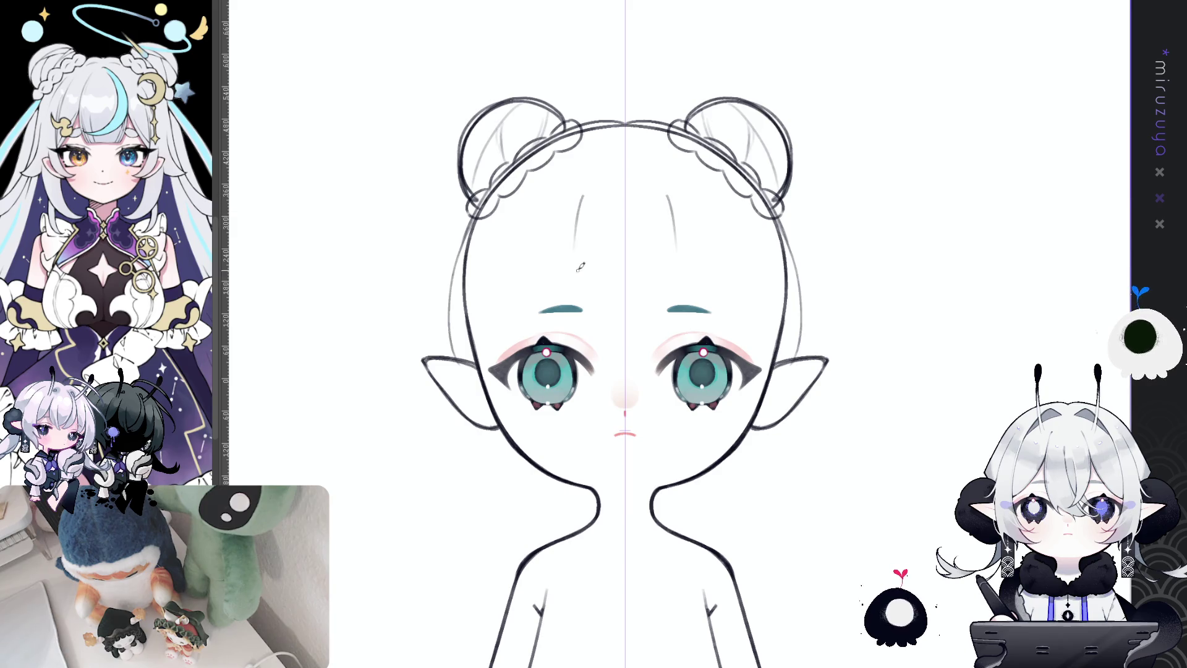
# - Sketch mirrored curved forehead strands falling from the hairline
pyautogui.moveTo(580, 195); pyautogui.dragTo(569, 302)
pyautogui.moveTo(579, 196); pyautogui.dragTo(572, 306)
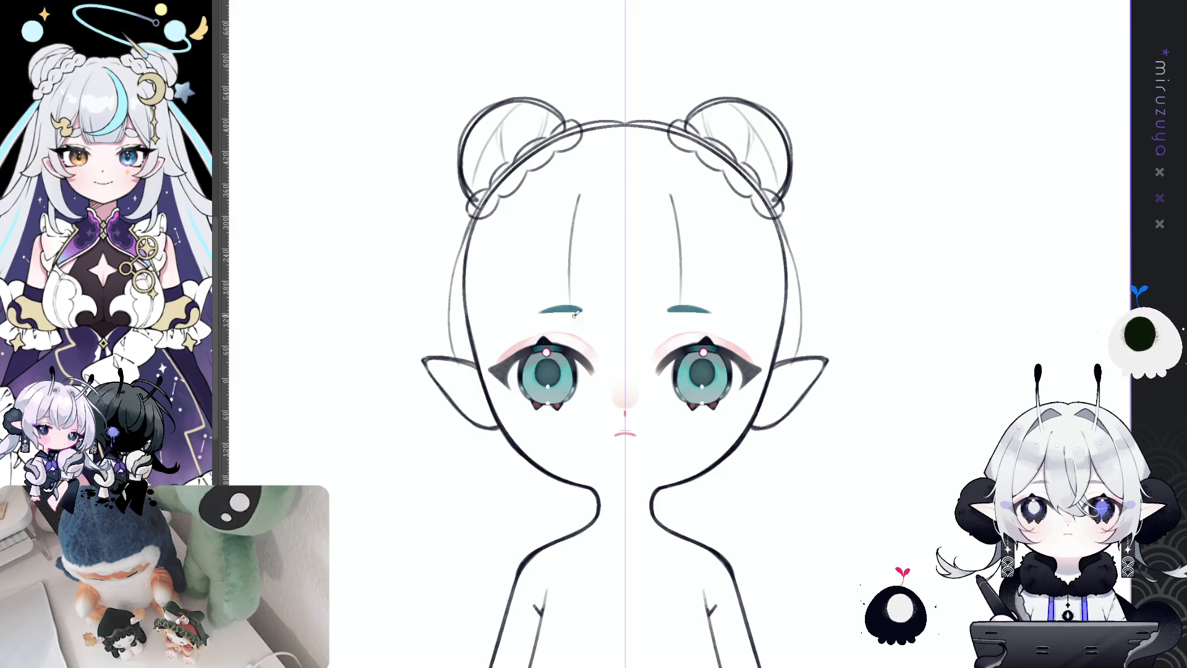
pyautogui.hotkey('ctrl', 'z')
pyautogui.moveTo(587, 177); pyautogui.dragTo(572, 238)
pyautogui.hotkey('ctrl', 'z')
pyautogui.moveTo(587, 176)
pyautogui.mouseDown()
pyautogui.moveTo(570, 308)
pyautogui.moveTo(592, 326)
pyautogui.mouseUp()
pyautogui.hotkey('ctrl', 'z')
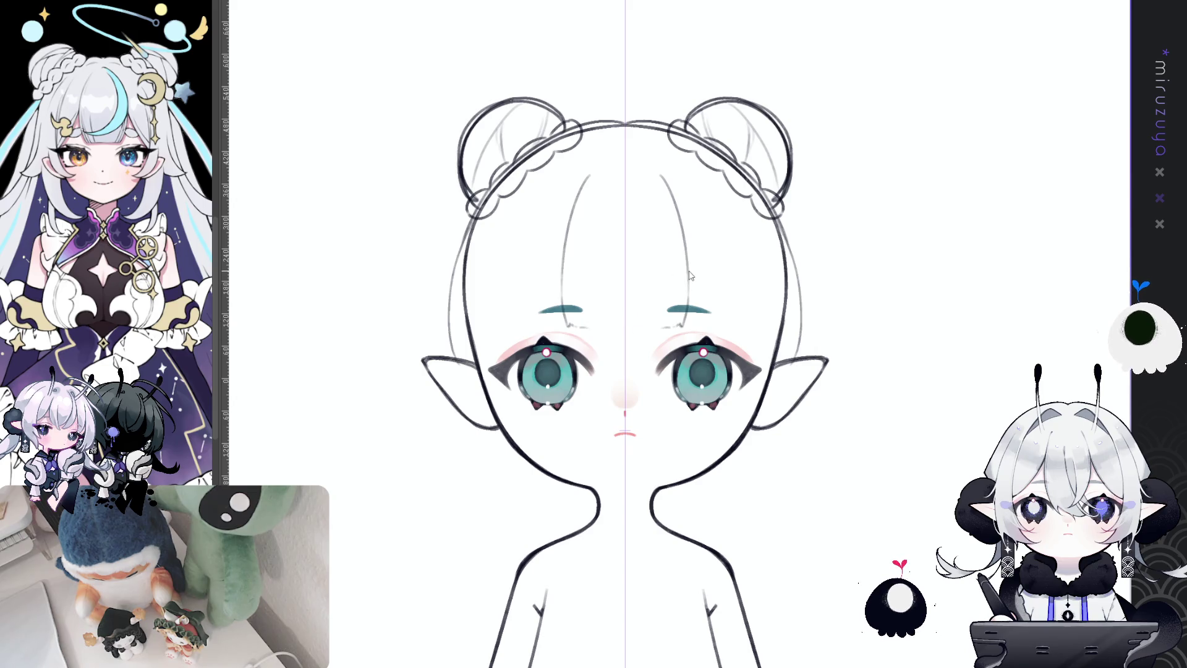
# - Rework the forehead strands so they end right at the eyebrows
pyautogui.moveTo(688, 303); pyautogui.dragTo(682, 327)
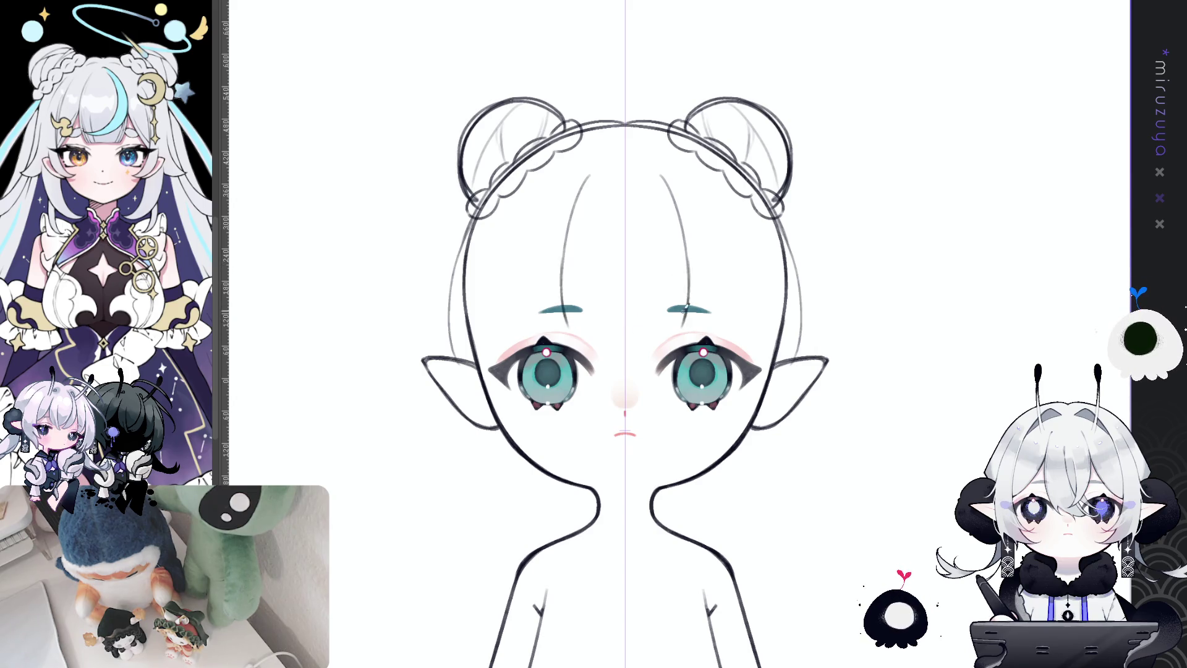
pyautogui.hotkey('ctrl', 'z')
pyautogui.hotkey('ctrl', 'z')
pyautogui.moveTo(578, 201)
pyautogui.mouseDown()
pyautogui.moveTo(563, 328)
pyautogui.moveTo(563, 306)
pyautogui.moveTo(574, 322)
pyautogui.mouseUp()
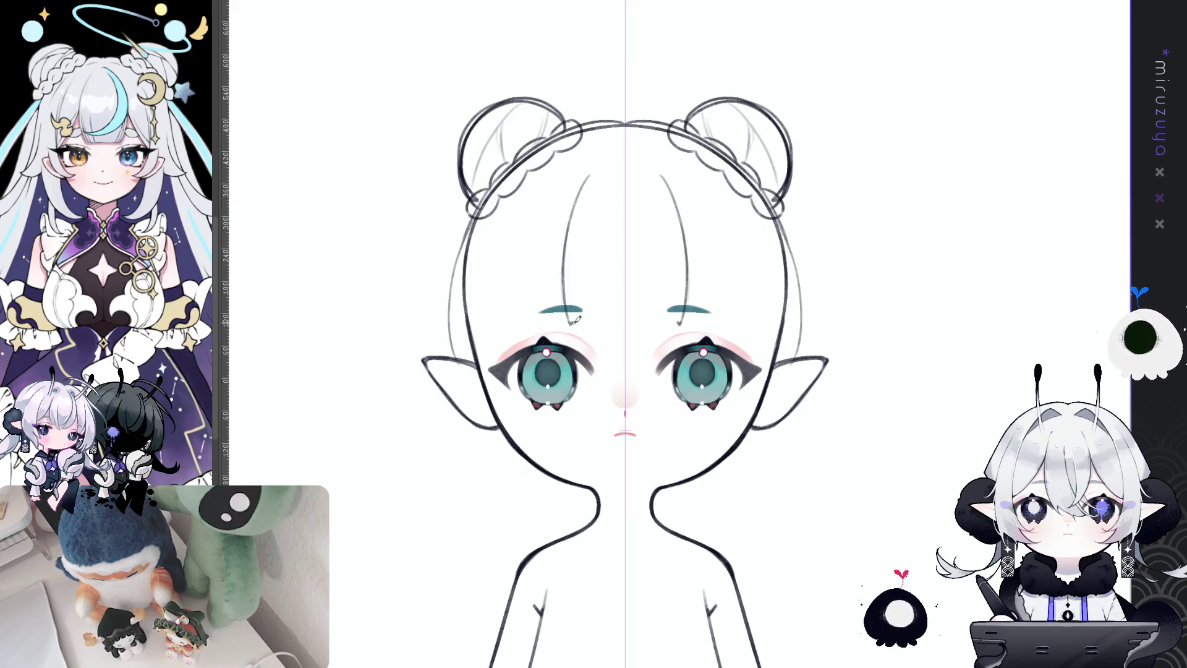
pyautogui.hotkey('ctrl', 'z')
pyautogui.hotkey('ctrl', 'z')
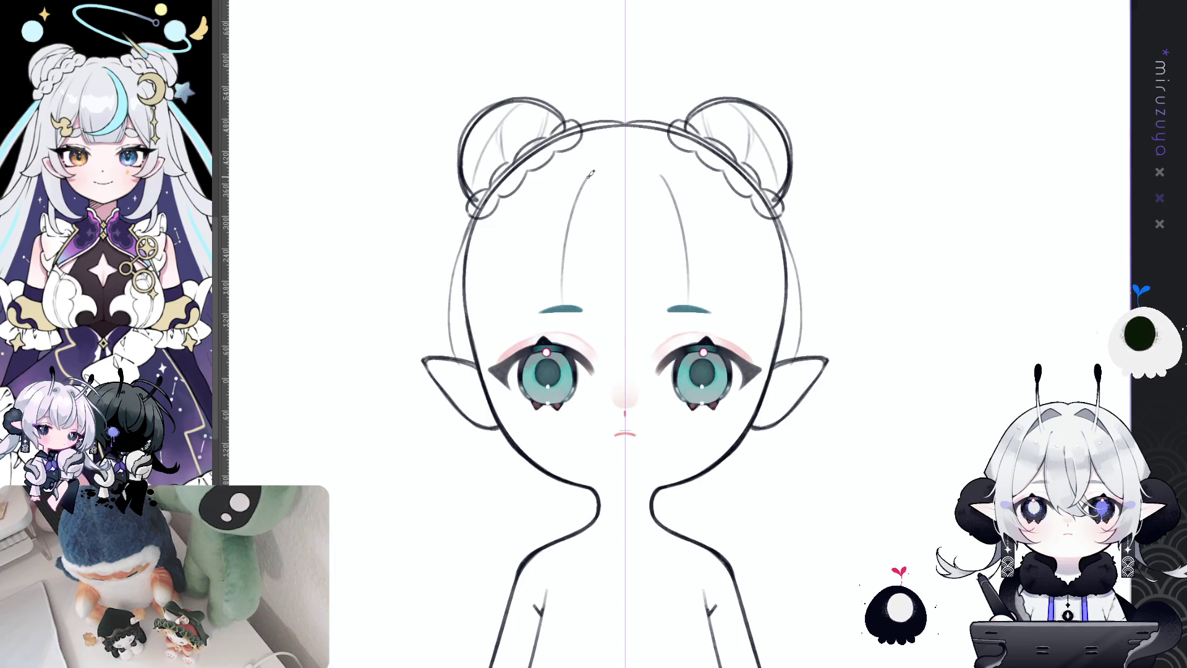
pyautogui.moveTo(591, 173); pyautogui.dragTo(563, 321)
pyautogui.hotkey('ctrl', 'z')
pyautogui.moveTo(589, 171); pyautogui.dragTo(570, 317)
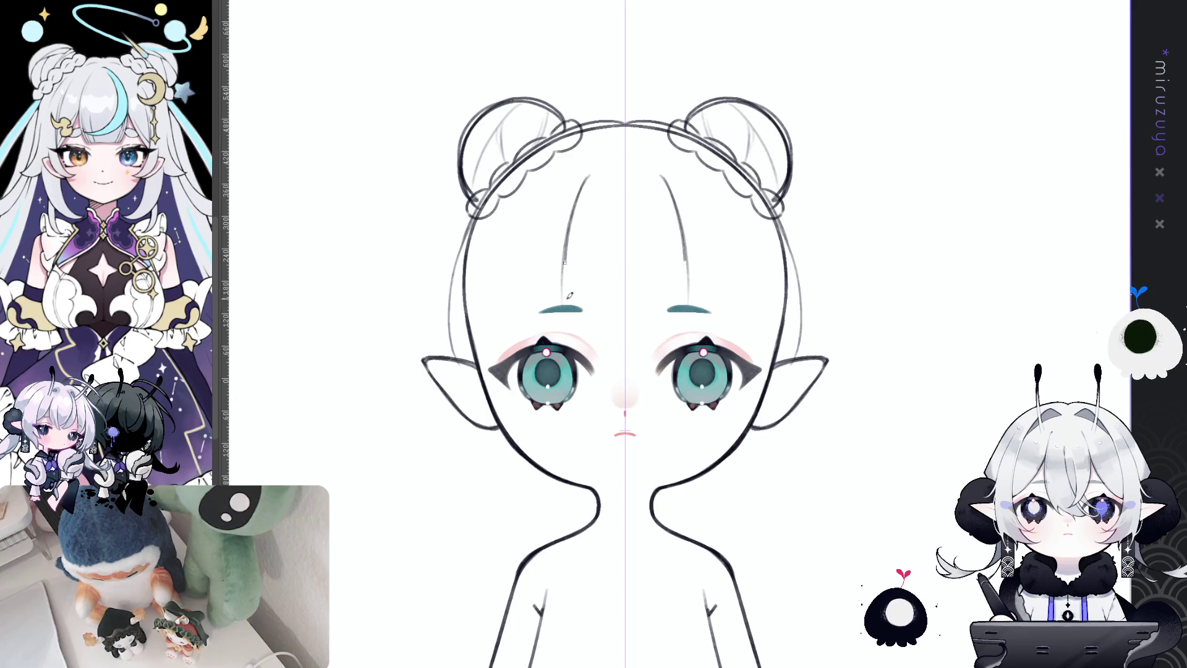
pyautogui.hotkey('ctrl', 'z')
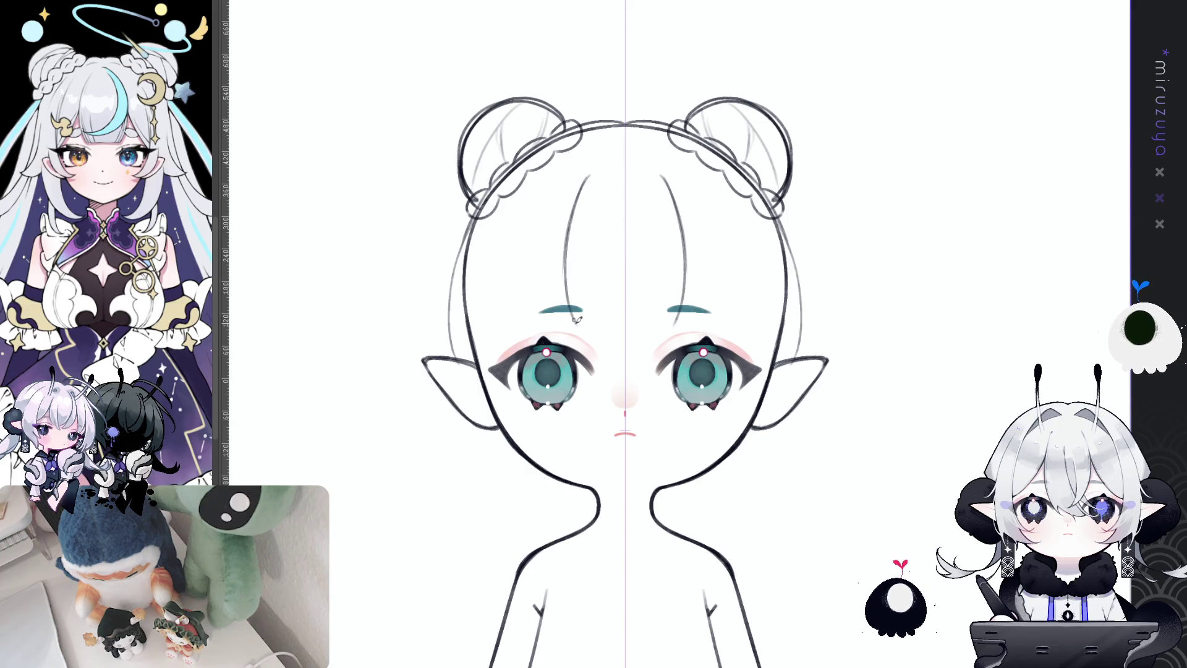
# - Add the bang line between the eyebrows and darken the forehead strands
pyautogui.moveTo(582, 319); pyautogui.dragTo(643, 319)
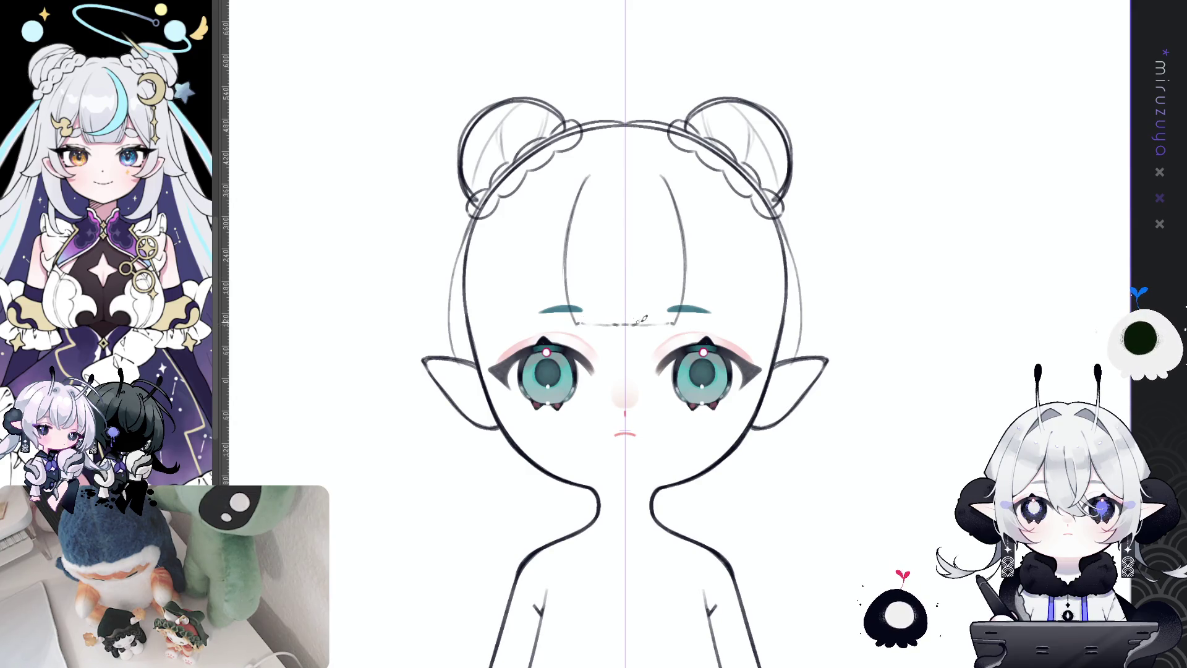
pyautogui.moveTo(680, 212); pyautogui.dragTo(683, 284)
pyautogui.moveTo(660, 175); pyautogui.dragTo(686, 291)
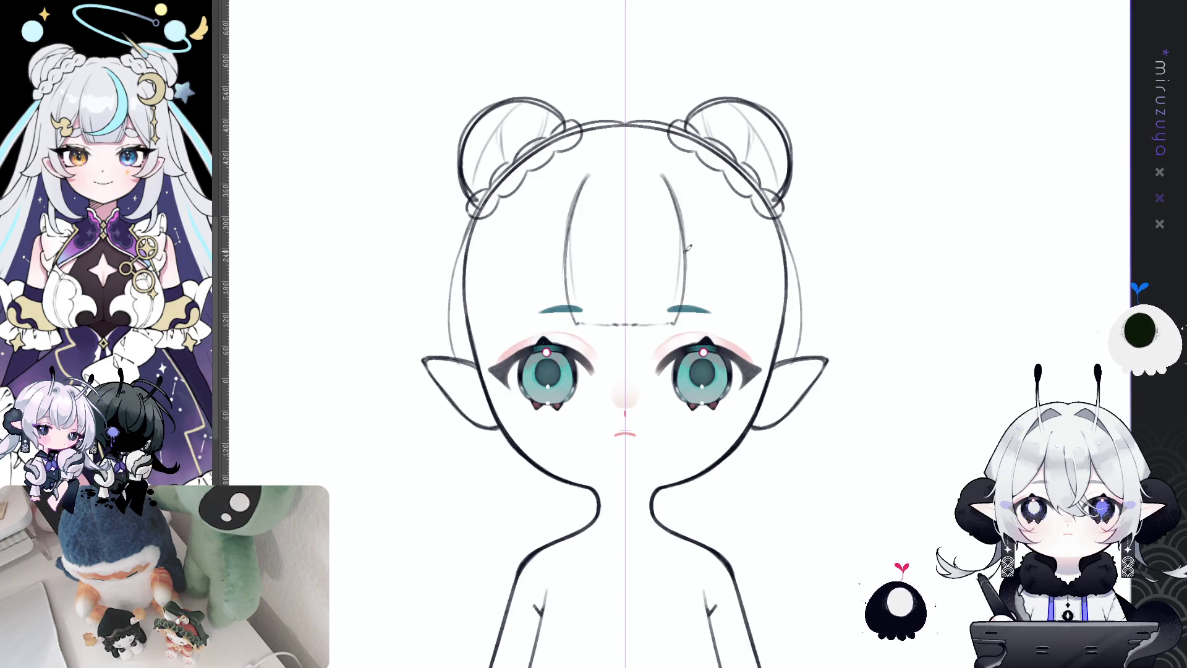
pyautogui.moveTo(823, 338); pyautogui.dragTo(807, 330)
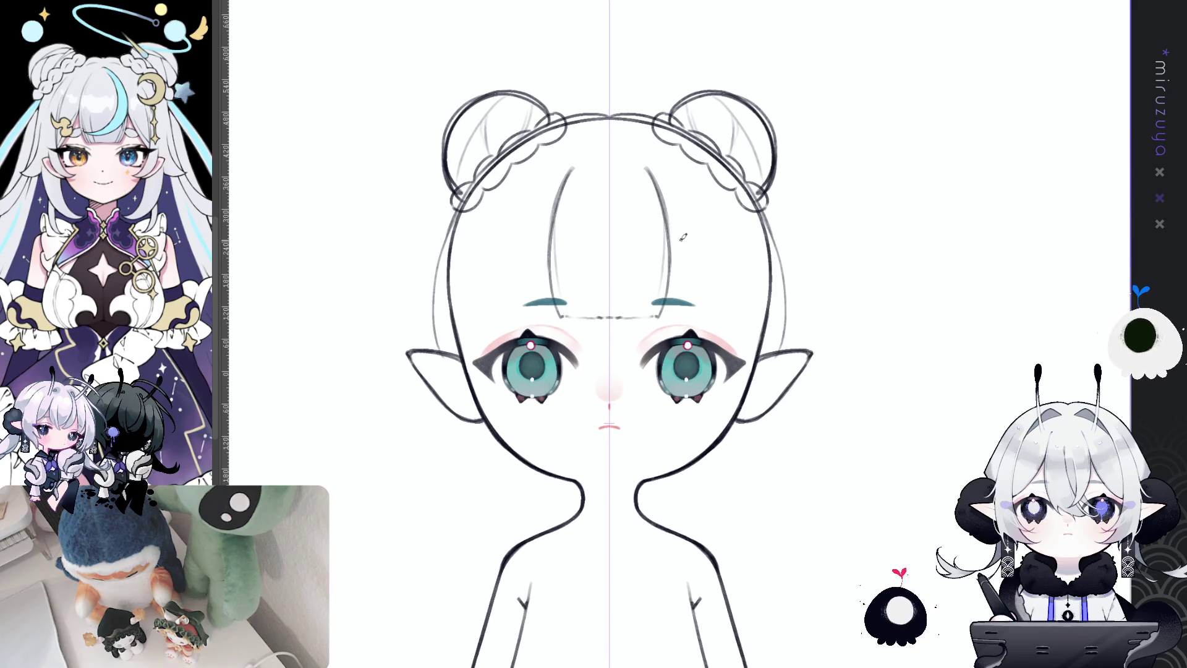
# - Draw and darken a bang strand curving toward each eye
pyautogui.moveTo(672, 241); pyautogui.dragTo(724, 329)
pyautogui.moveTo(673, 234); pyautogui.dragTo(701, 306)
pyautogui.moveTo(669, 235); pyautogui.dragTo(711, 303)
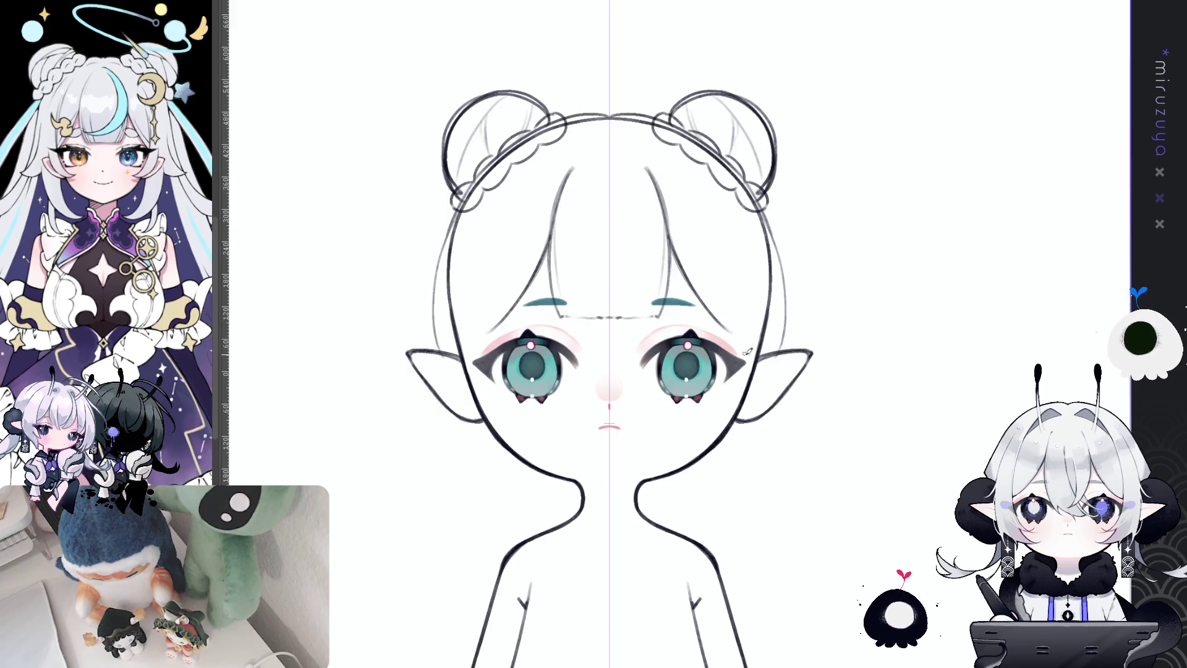
pyautogui.moveTo(832, 416); pyautogui.dragTo(841, 362)
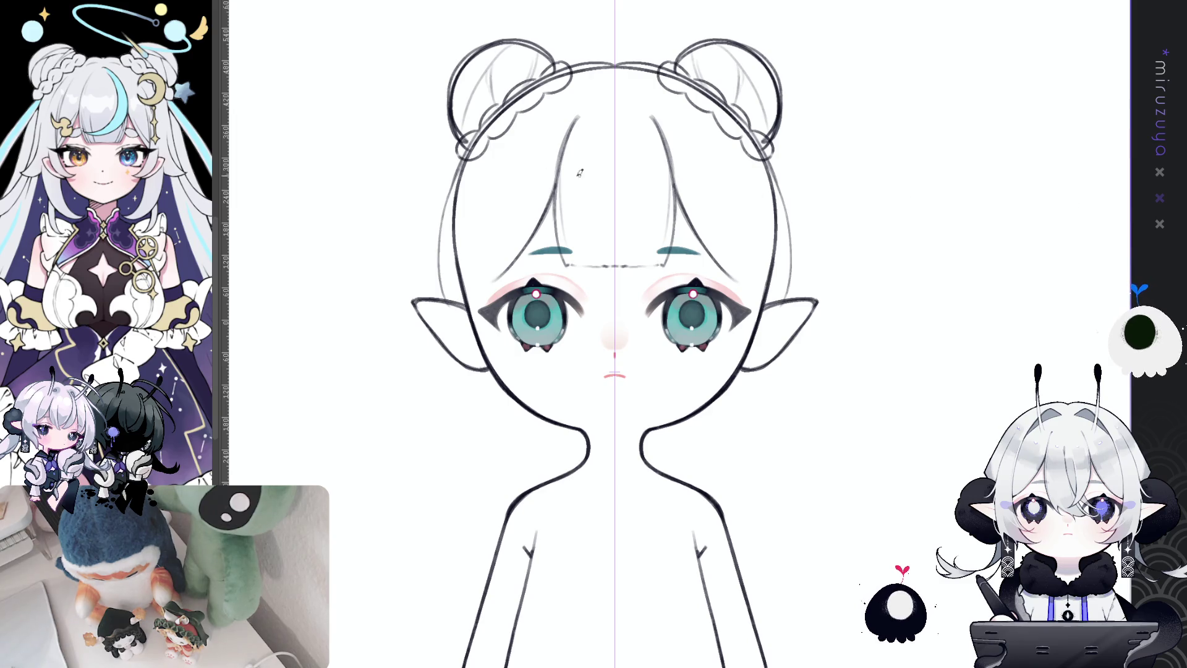
pyautogui.moveTo(547, 230); pyautogui.dragTo(580, 243)
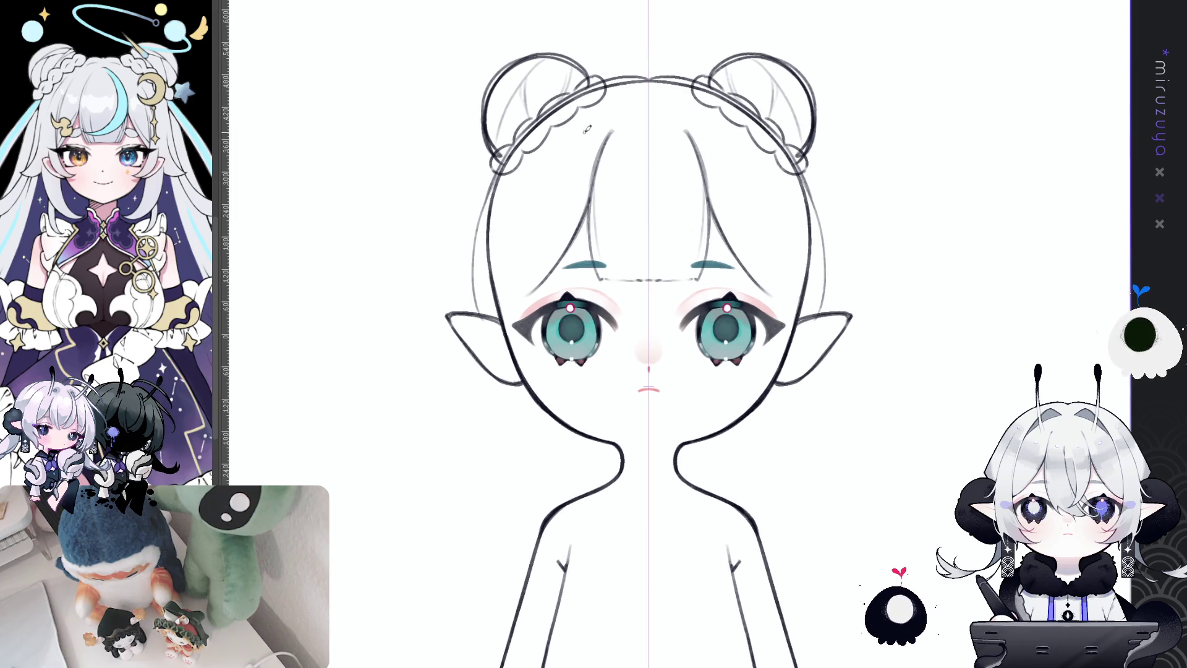
# - Draw a mirrored side strand running from the hairline toward the eye
pyautogui.hotkey('ctrl', 'z')
pyautogui.moveTo(547, 199); pyautogui.dragTo(524, 393)
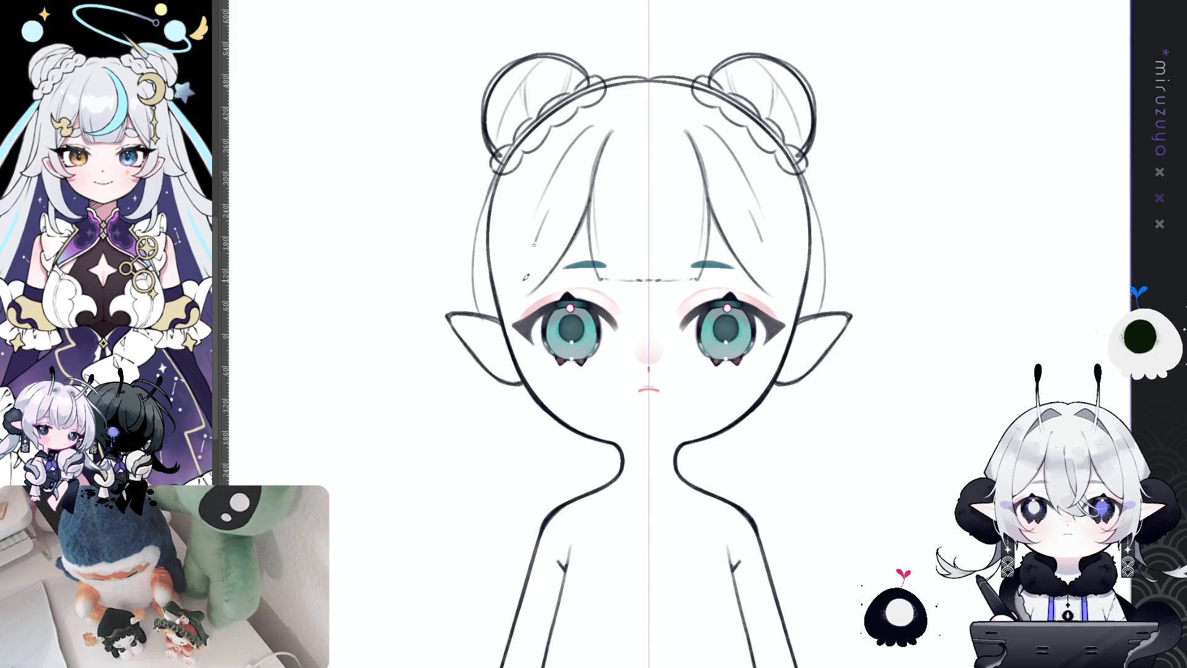
pyautogui.hotkey('ctrl', 'z')
pyautogui.moveTo(552, 191); pyautogui.dragTo(527, 272)
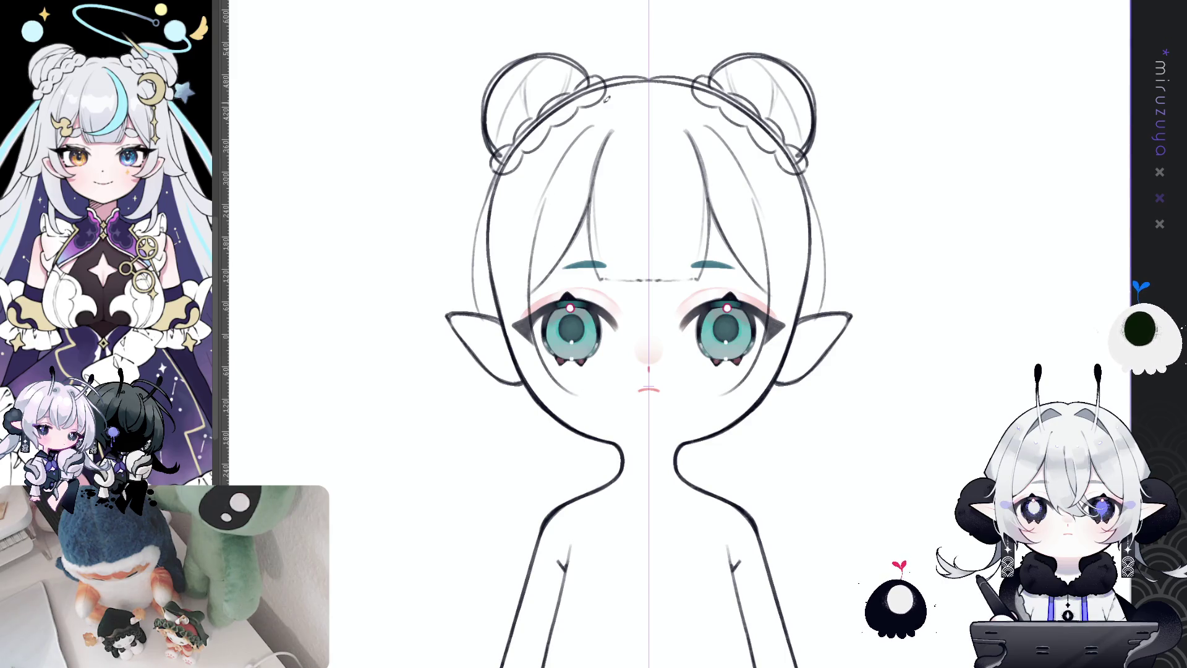
pyautogui.hotkey('ctrl', 'z')
pyautogui.moveTo(545, 189); pyautogui.dragTo(584, 387)
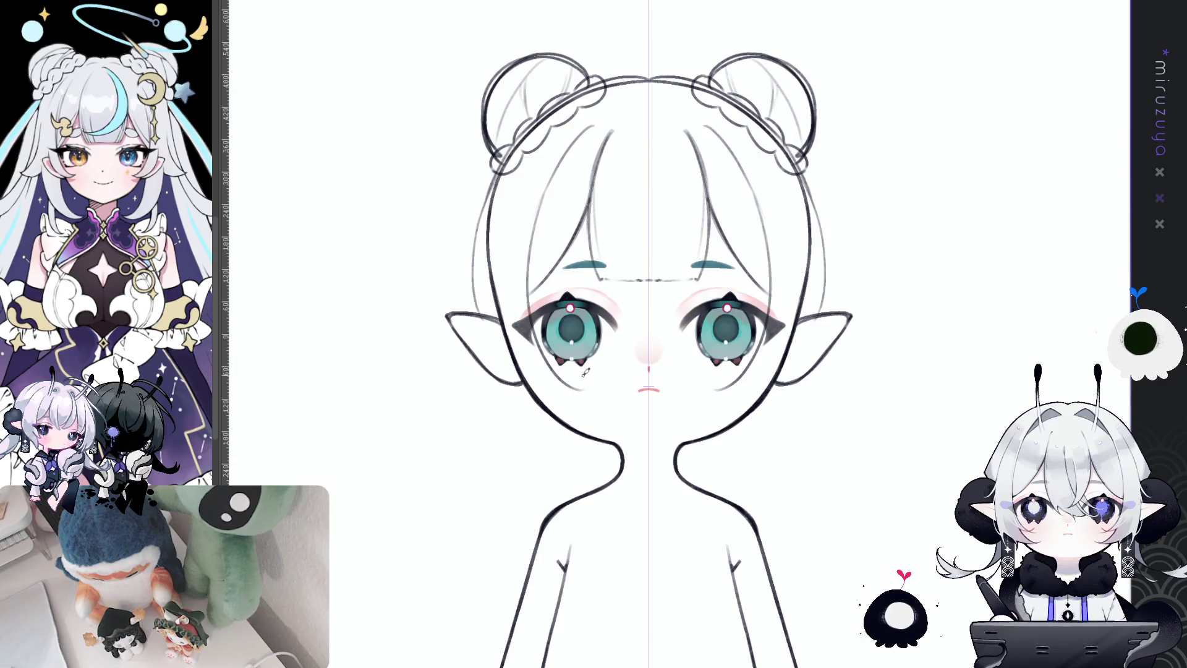
pyautogui.hotkey('ctrl', 'z')
pyautogui.moveTo(549, 185); pyautogui.dragTo(570, 367)
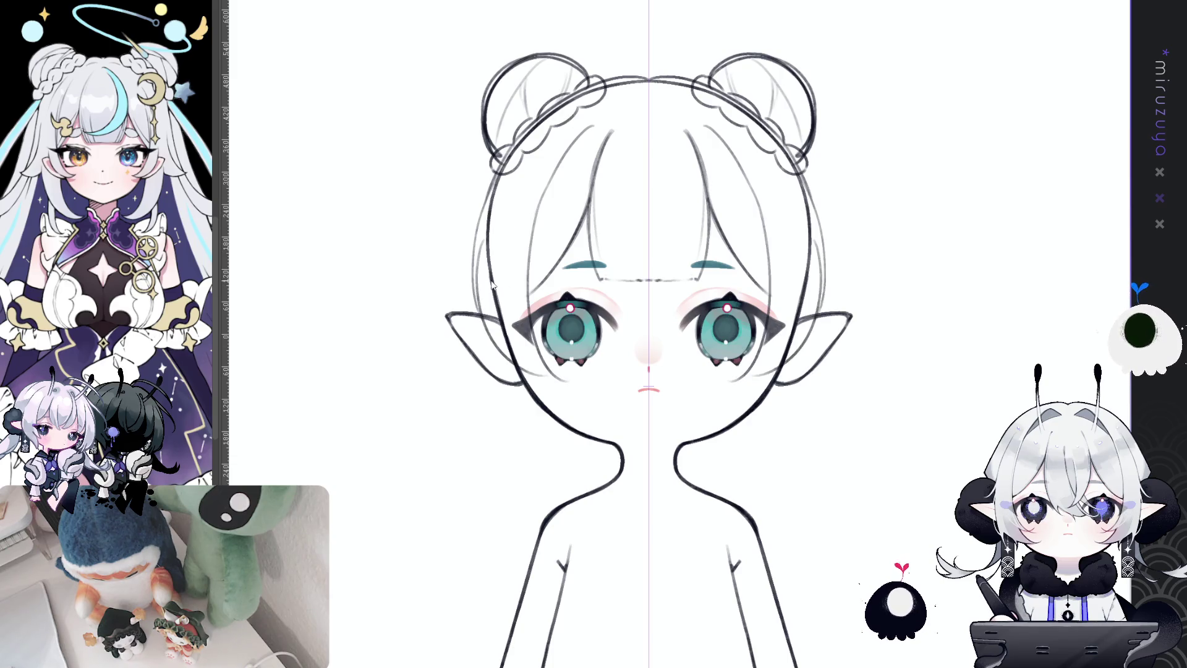
# - Add long side locks hanging down beside the cheeks to cheek level
pyautogui.moveTo(482, 287); pyautogui.dragTo(511, 358)
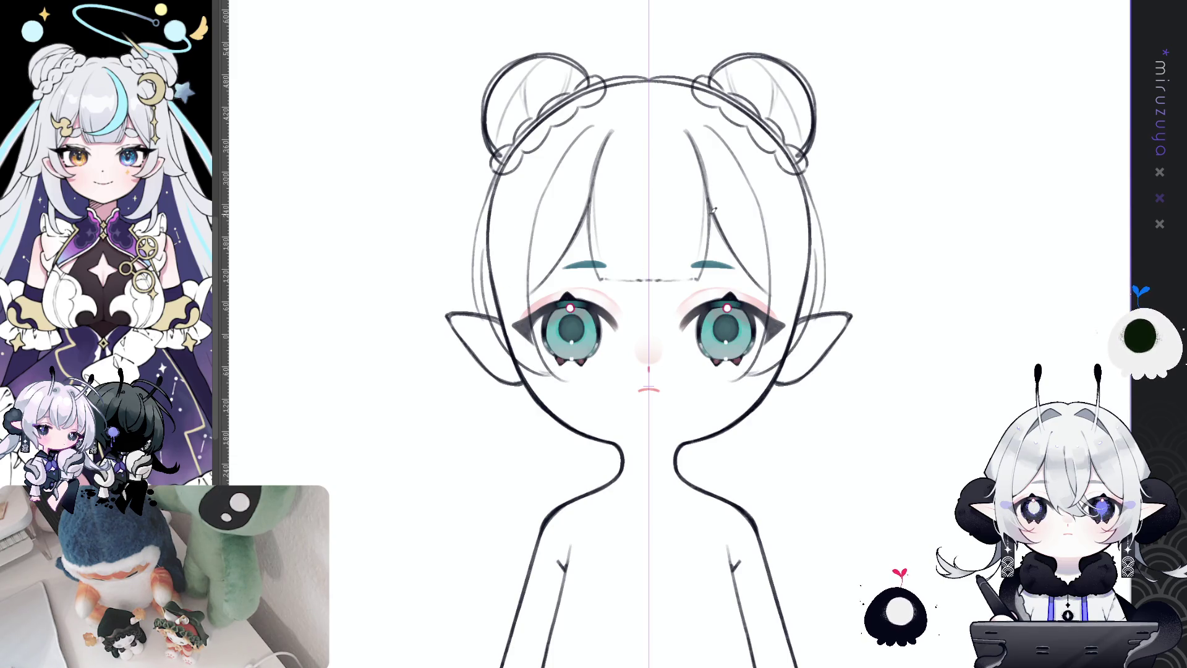
pyautogui.hotkey('ctrl', 'z')
pyautogui.hotkey('ctrl', 'z')
pyautogui.moveTo(591, 120); pyautogui.dragTo(556, 361)
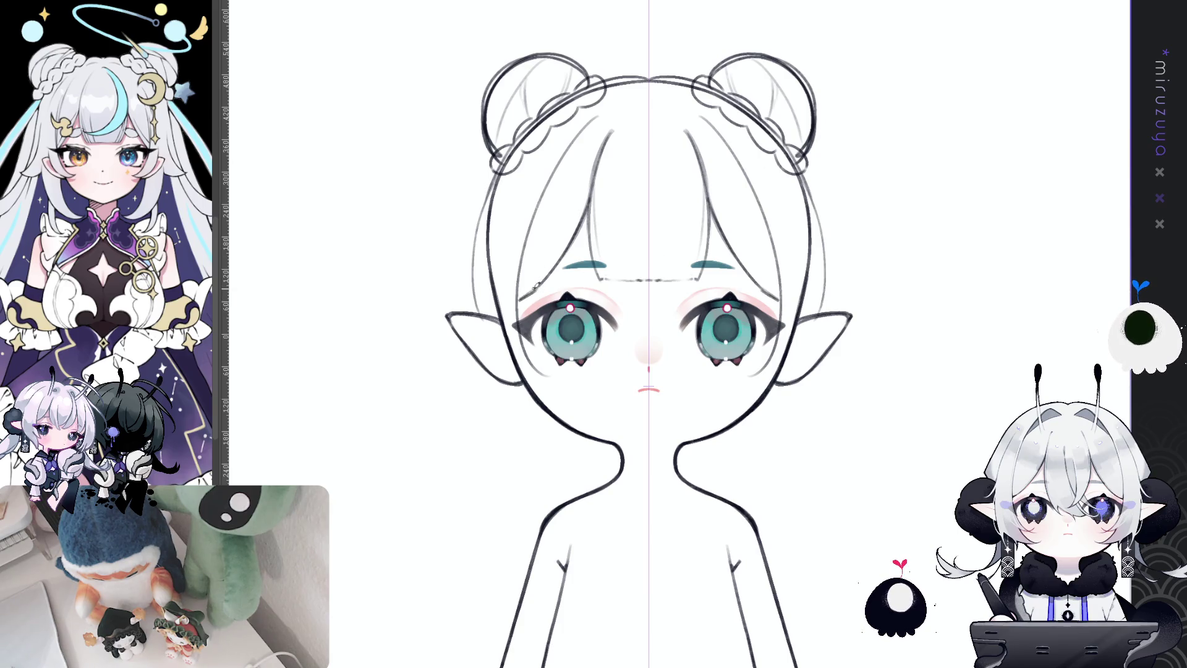
pyautogui.moveTo(557, 156); pyautogui.dragTo(531, 262)
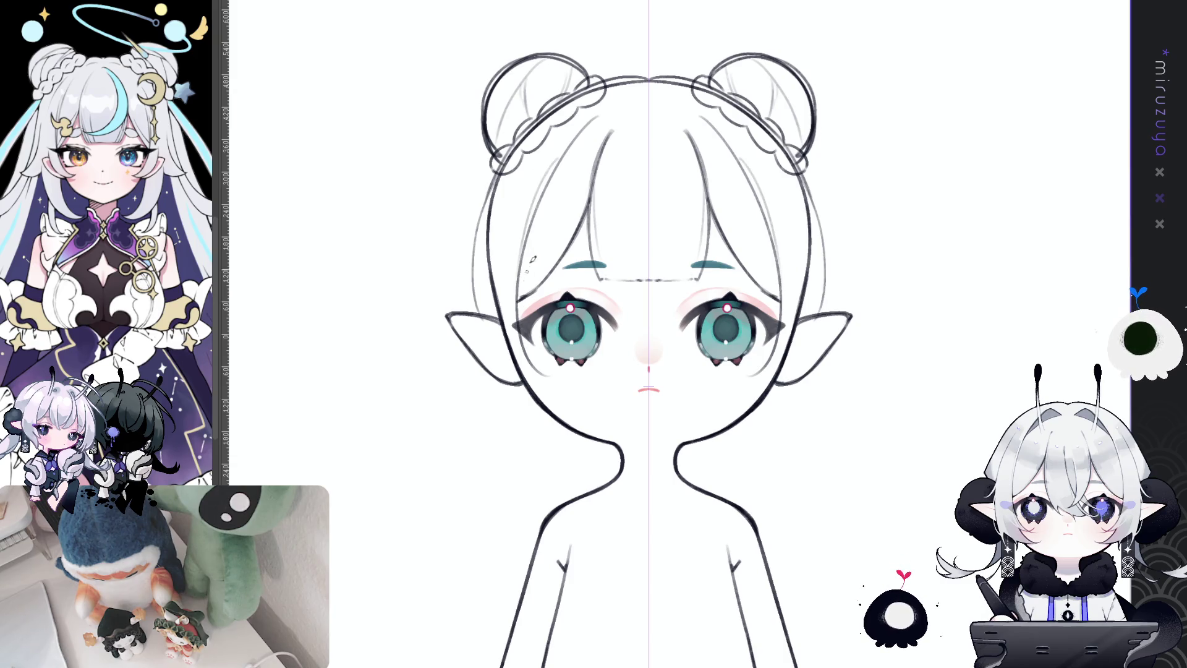
pyautogui.moveTo(500, 188); pyautogui.dragTo(533, 331)
pyautogui.hotkey('ctrl', 'z')
pyautogui.moveTo(489, 217); pyautogui.dragTo(483, 267)
pyautogui.hotkey('ctrl', 'z')
pyautogui.moveTo(486, 226)
pyautogui.mouseDown()
pyautogui.moveTo(482, 278)
pyautogui.moveTo(510, 356)
pyautogui.moveTo(526, 377)
pyautogui.moveTo(556, 369)
pyautogui.mouseUp()
pyautogui.hotkey('ctrl', 'z')
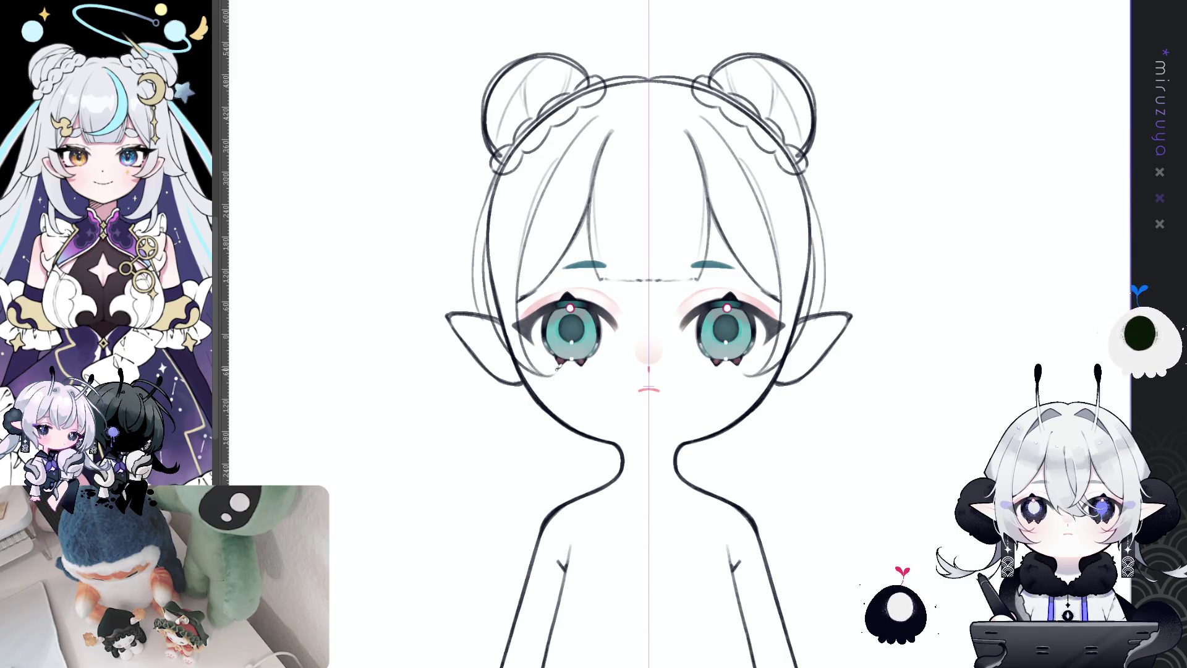
pyautogui.hotkey('ctrl', 'z')
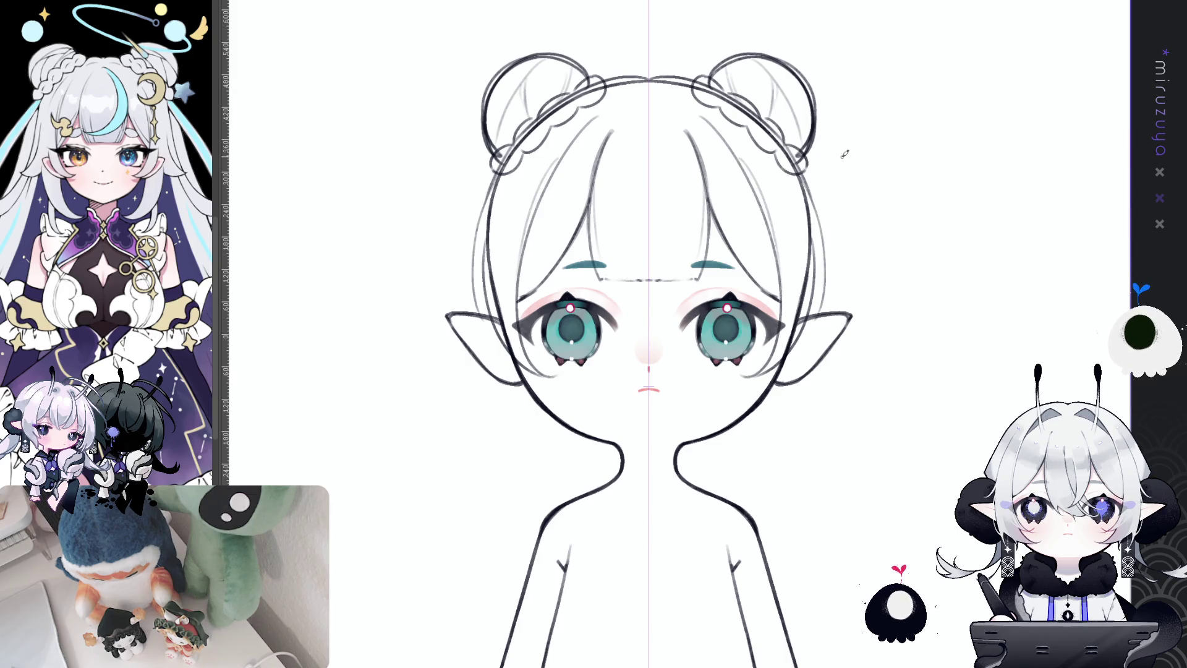
pyautogui.moveTo(844, 154); pyautogui.dragTo(850, 406)
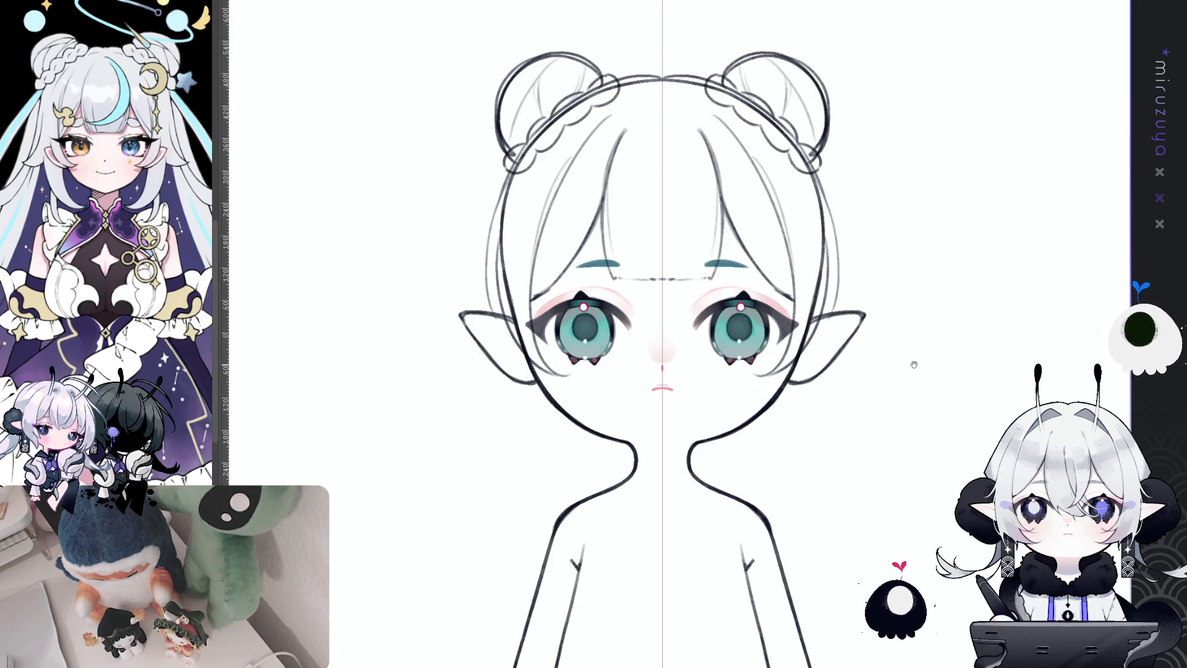
# - Draw long, curling outer hair strands flaring out past the ears
pyautogui.moveTo(861, 167); pyautogui.dragTo(830, 168)
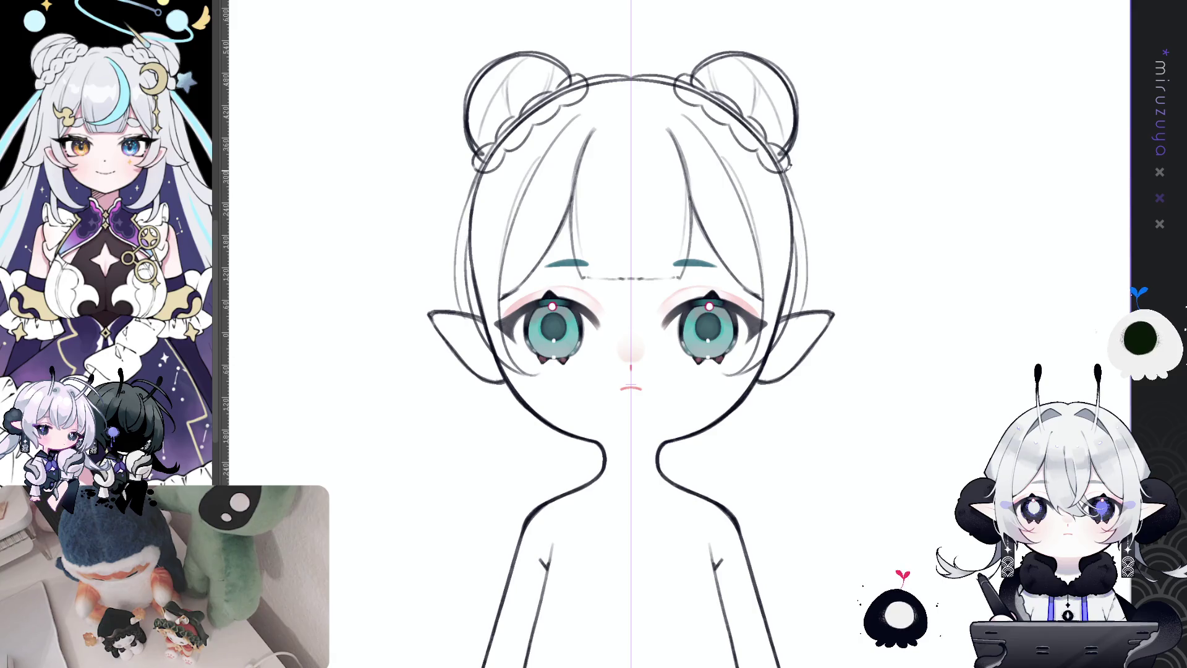
pyautogui.hotkey('ctrl', 'z')
pyautogui.moveTo(786, 177); pyautogui.dragTo(810, 254)
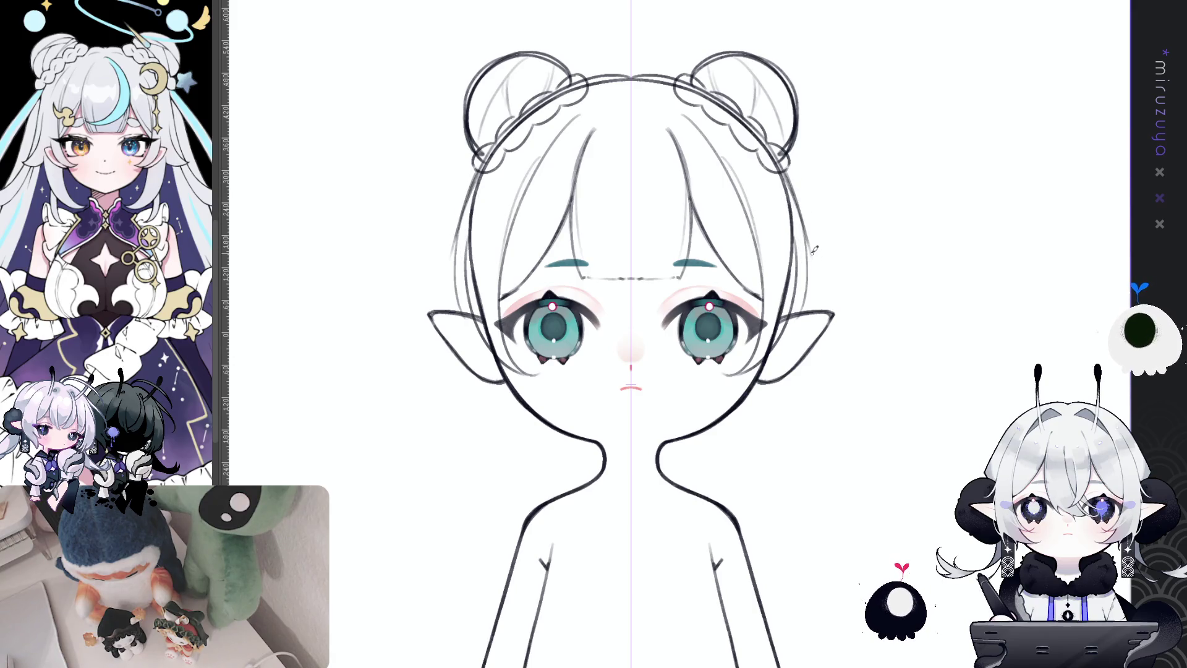
pyautogui.hotkey('ctrl', 'z')
pyautogui.moveTo(786, 167); pyautogui.dragTo(809, 269)
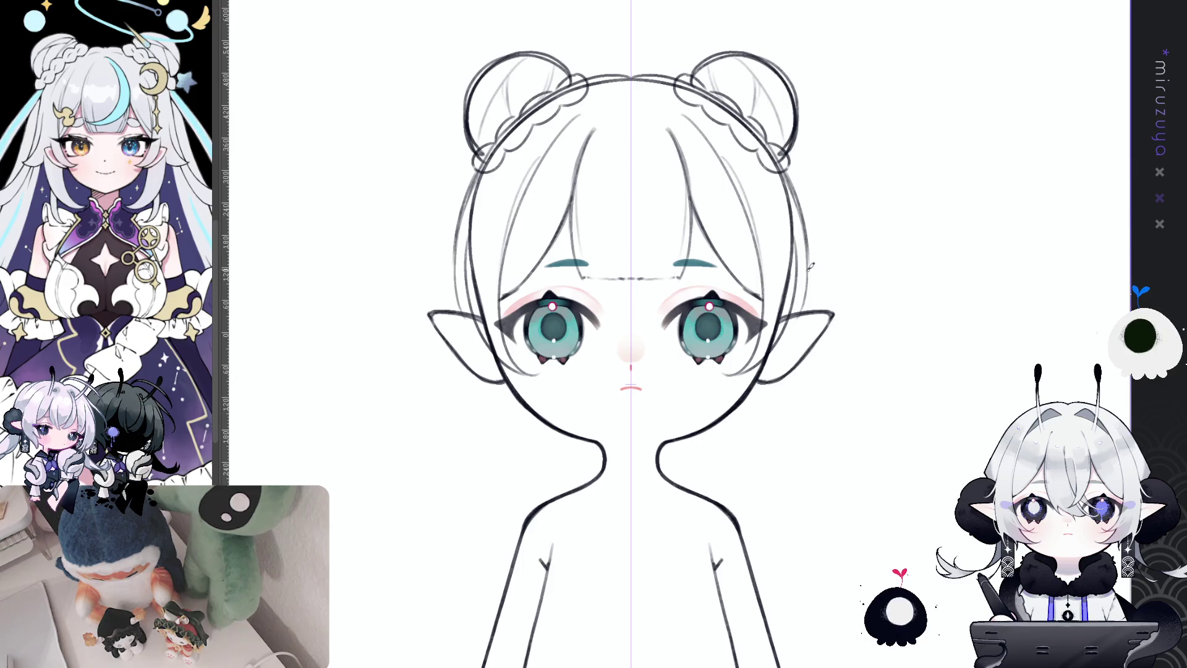
pyautogui.moveTo(805, 227); pyautogui.dragTo(844, 296)
pyautogui.hotkey('ctrl', 'z')
pyautogui.moveTo(802, 204); pyautogui.dragTo(838, 281)
pyautogui.hotkey('ctrl', 'z')
pyautogui.moveTo(804, 218); pyautogui.dragTo(871, 299)
pyautogui.hotkey('ctrl', 'z')
pyautogui.moveTo(808, 220); pyautogui.dragTo(880, 334)
pyautogui.moveTo(836, 290)
pyautogui.mouseDown()
pyautogui.moveTo(884, 334)
pyautogui.moveTo(816, 348)
pyautogui.moveTo(884, 333)
pyautogui.mouseUp()
pyautogui.hotkey('ctrl', 'z')
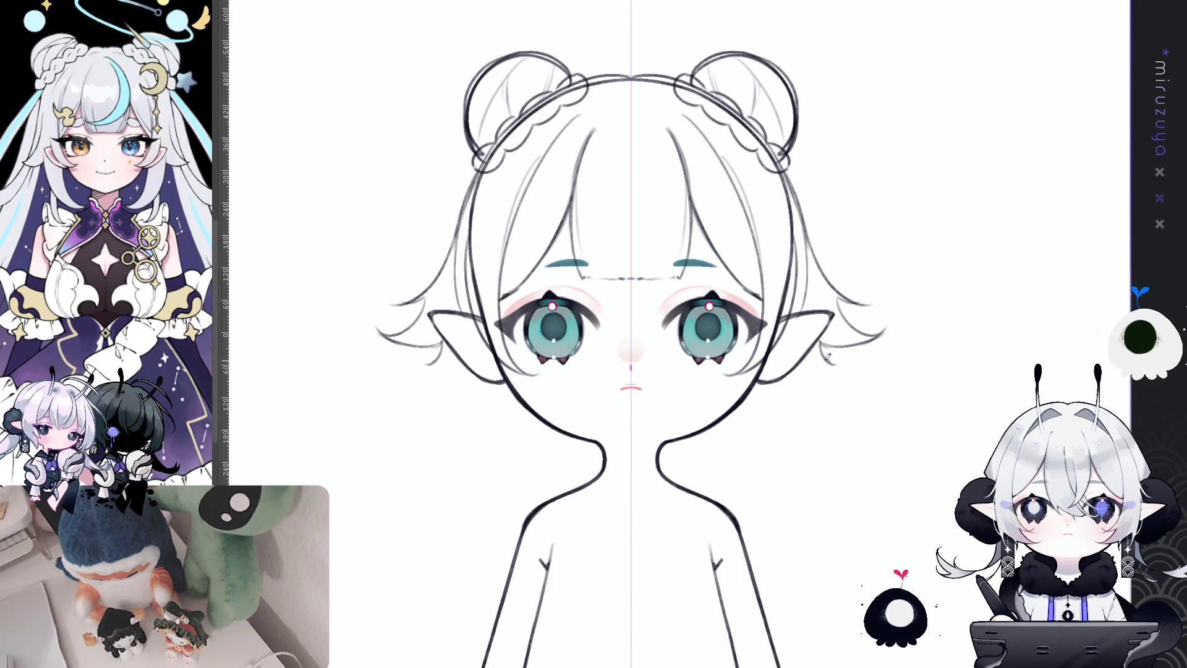
# - Sketch curved mirrored strands hanging beside the neck
pyautogui.moveTo(870, 494)
pyautogui.mouseDown()
pyautogui.moveTo(839, 500)
pyautogui.moveTo(877, 443)
pyautogui.mouseUp()
pyautogui.moveTo(783, 463); pyautogui.dragTo(840, 454)
pyautogui.moveTo(572, 348); pyautogui.dragTo(576, 398)
pyautogui.hotkey('ctrl', 'z')
pyautogui.moveTo(572, 347); pyautogui.dragTo(612, 437)
pyautogui.moveTo(572, 349); pyautogui.dragTo(580, 393)
pyautogui.hotkey('ctrl', 'z')
pyautogui.moveTo(570, 346); pyautogui.dragTo(588, 408)
pyautogui.moveTo(566, 351); pyautogui.dragTo(606, 432)
pyautogui.hotkey('ctrl', 'z')
pyautogui.moveTo(565, 351); pyautogui.dragTo(618, 417)
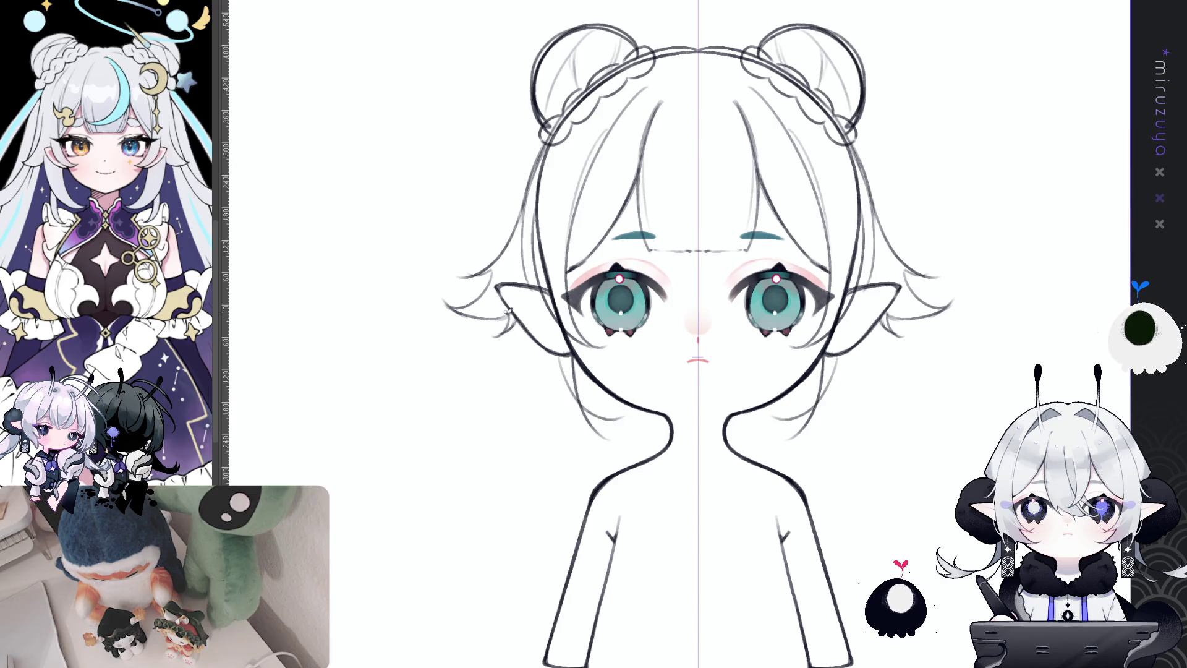
pyautogui.hotkey('ctrl', 'z')
# - Draw longer hair strands below both ears reaching toward the neck
pyautogui.moveTo(534, 347); pyautogui.dragTo(526, 427)
pyautogui.moveTo(530, 318); pyautogui.dragTo(518, 411)
pyautogui.hotkey('ctrl', 'z')
pyautogui.hotkey('ctrl', 'z')
pyautogui.moveTo(520, 325)
pyautogui.mouseDown()
pyautogui.moveTo(569, 435)
pyautogui.moveTo(545, 401)
pyautogui.mouseUp()
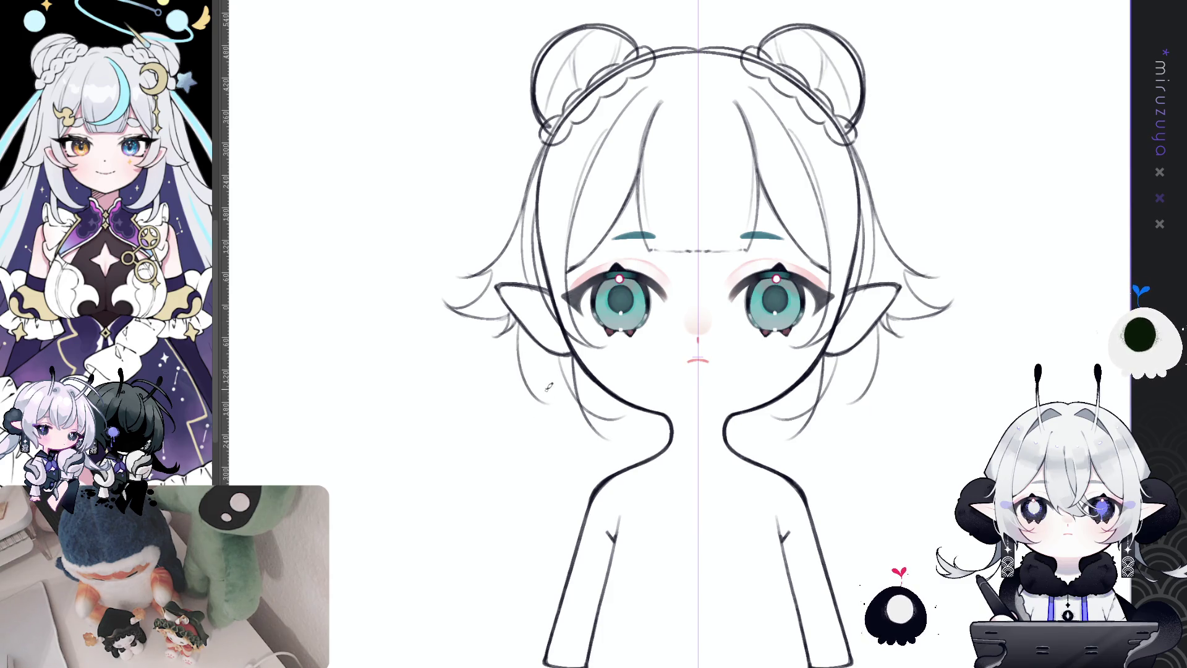
pyautogui.hotkey('ctrl', 'z')
pyautogui.moveTo(525, 341)
pyautogui.mouseDown()
pyautogui.moveTo(581, 416)
pyautogui.moveTo(603, 420)
pyautogui.mouseUp()
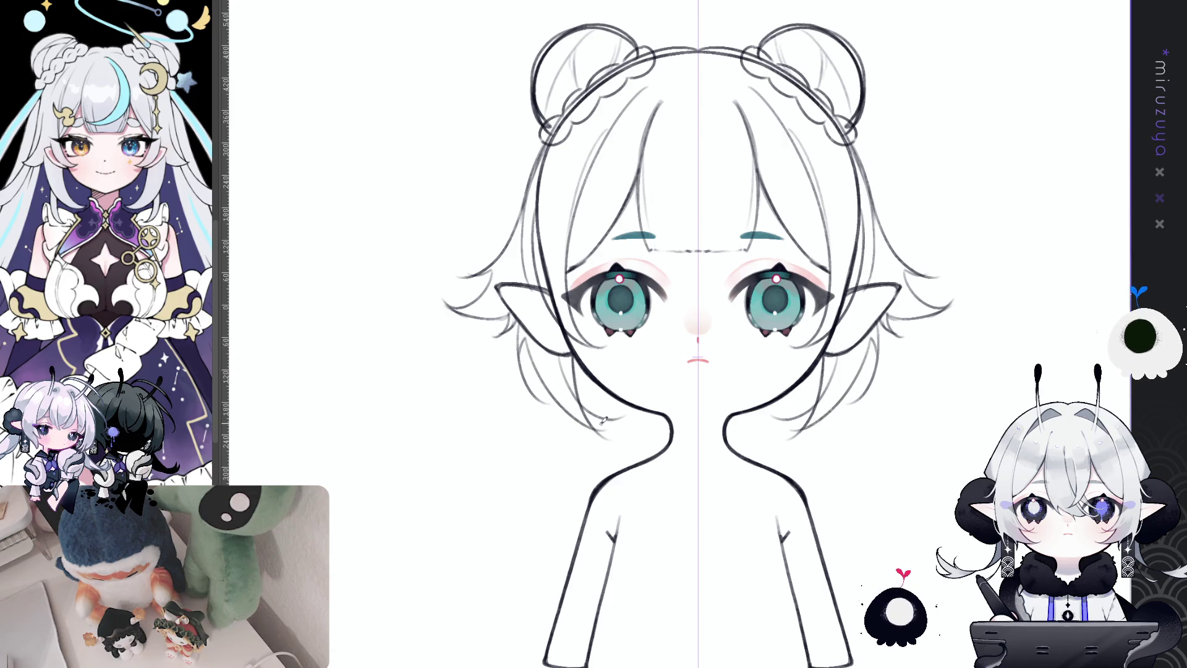
pyautogui.moveTo(986, 406); pyautogui.dragTo(929, 448)
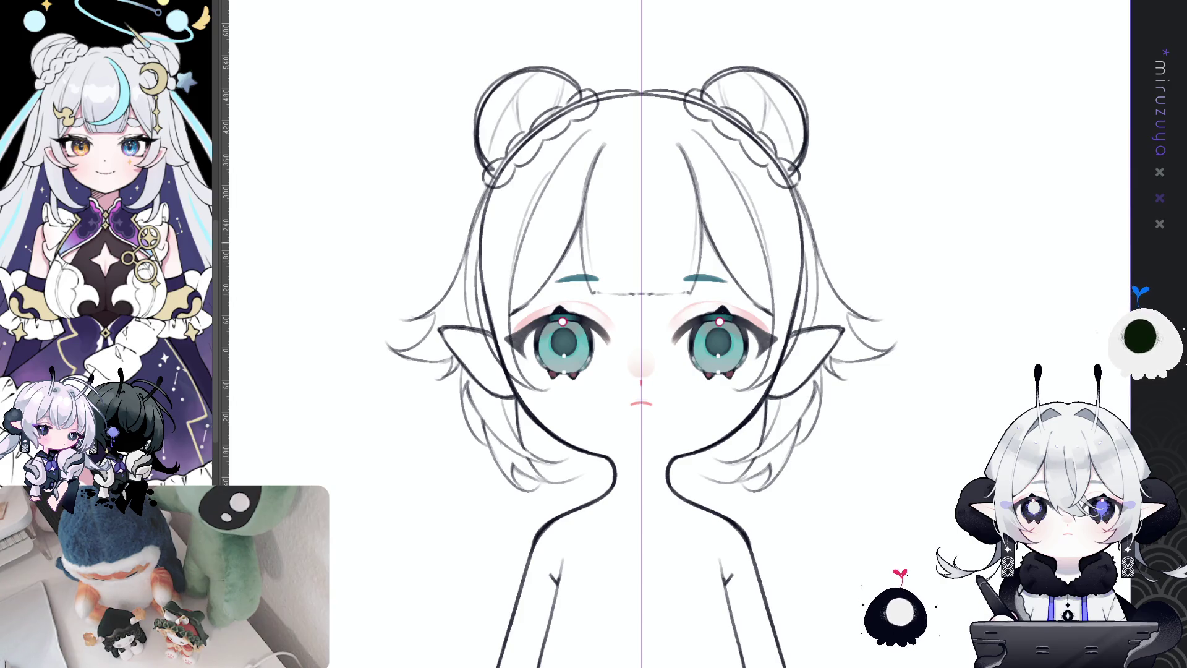
pyautogui.moveTo(913, 416); pyautogui.dragTo(792, 416)
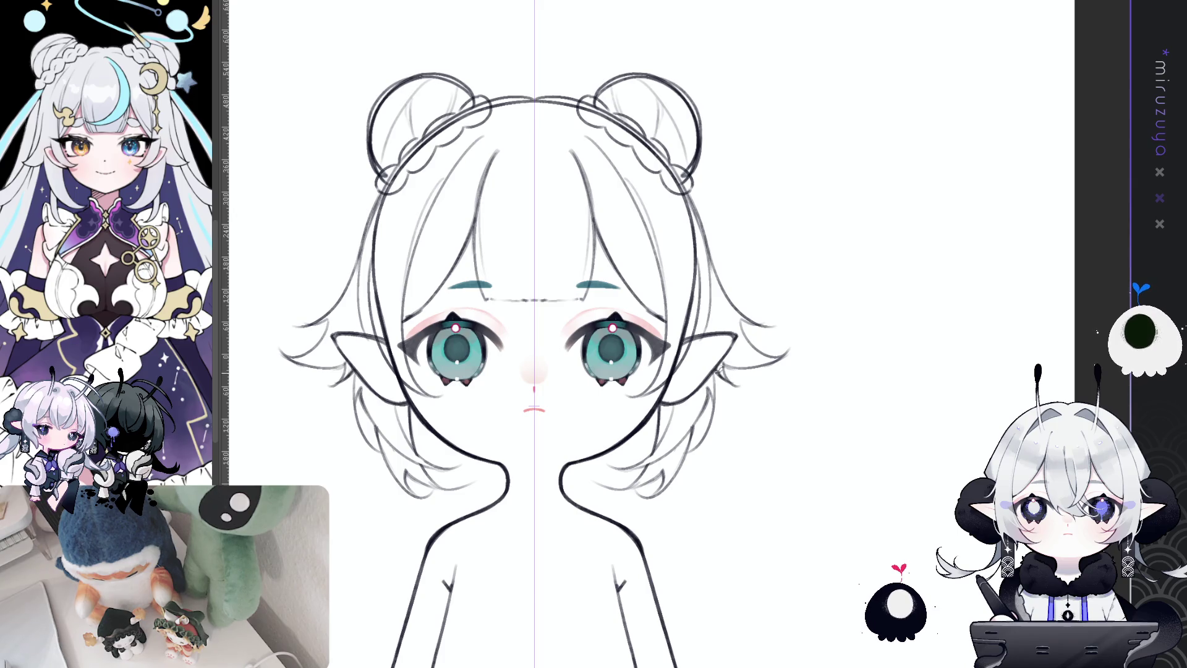
pyautogui.moveTo(876, 492); pyautogui.dragTo(905, 492)
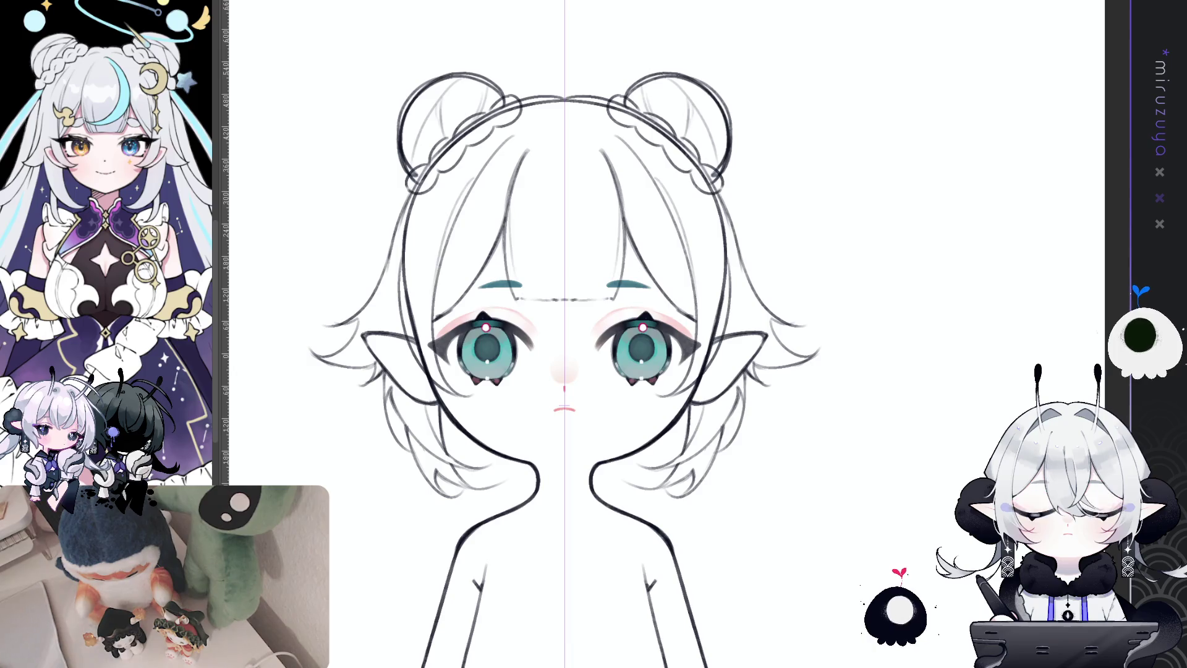
pyautogui.scroll(1, 565, 370)
# - Sketch large mirrored hair loops curving from below the ears up to the buns, redrawing them several times
pyautogui.moveTo(829, 334); pyautogui.dragTo(774, 351)
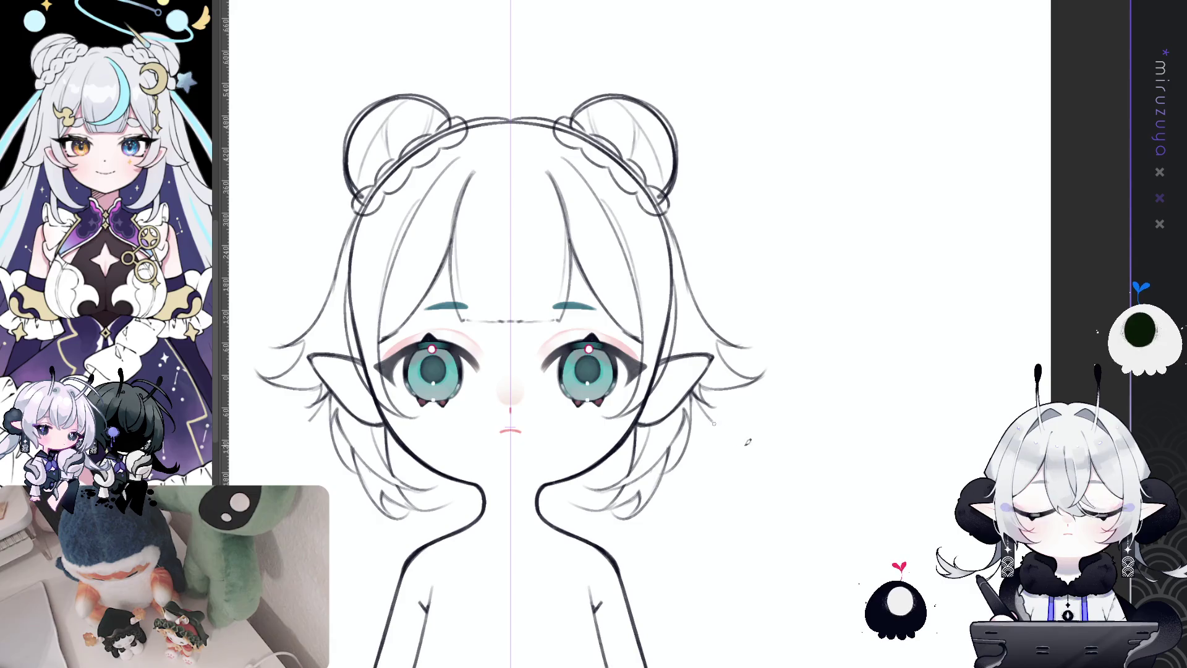
pyautogui.moveTo(715, 426); pyautogui.dragTo(674, 210)
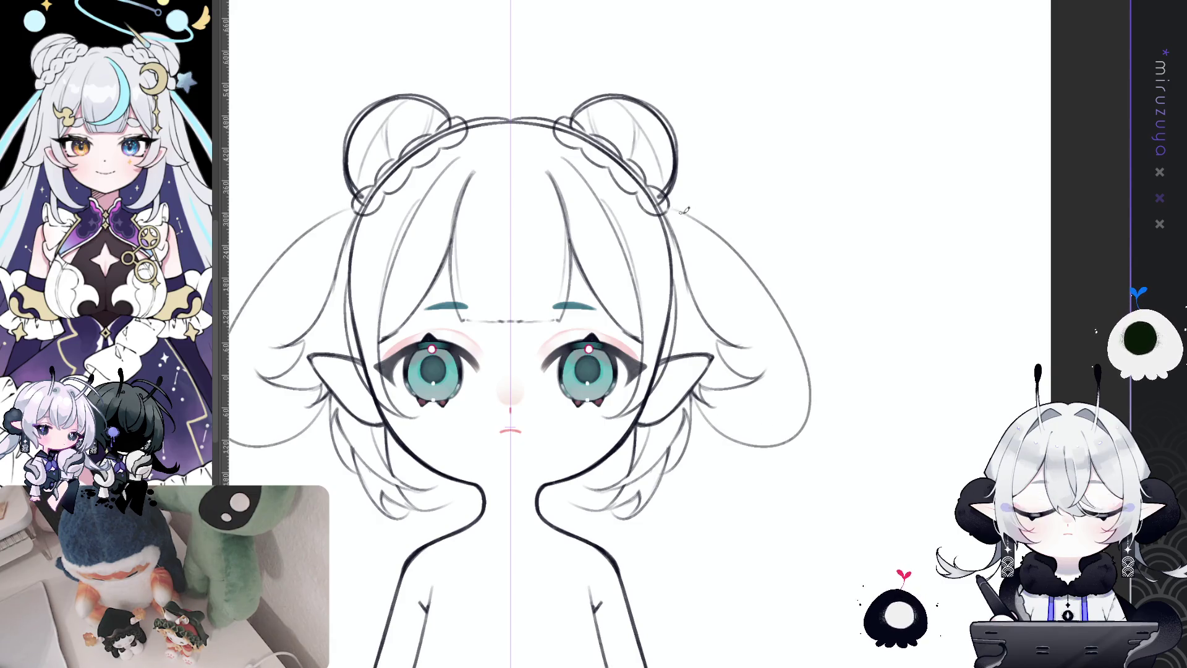
pyautogui.moveTo(783, 265); pyautogui.dragTo(798, 284)
pyautogui.hotkey('ctrl', 'z')
pyautogui.moveTo(716, 441); pyautogui.dragTo(681, 223)
pyautogui.hotkey('ctrl', 'z')
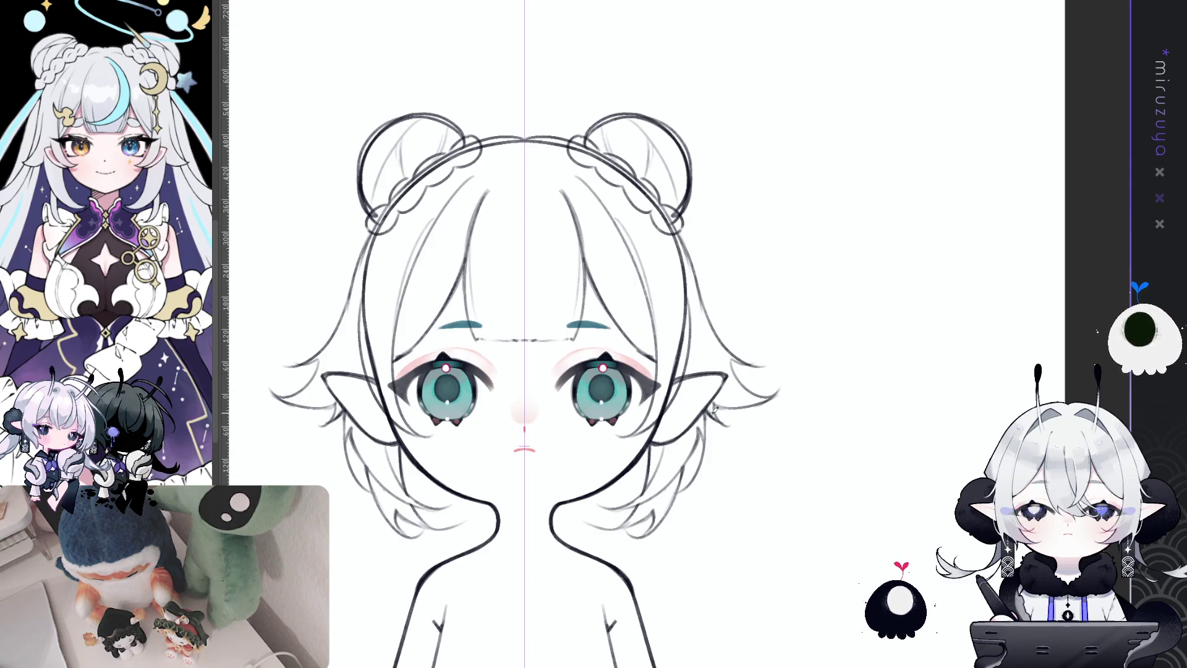
pyautogui.moveTo(712, 413); pyautogui.dragTo(680, 215)
pyautogui.hotkey('ctrl', 'z')
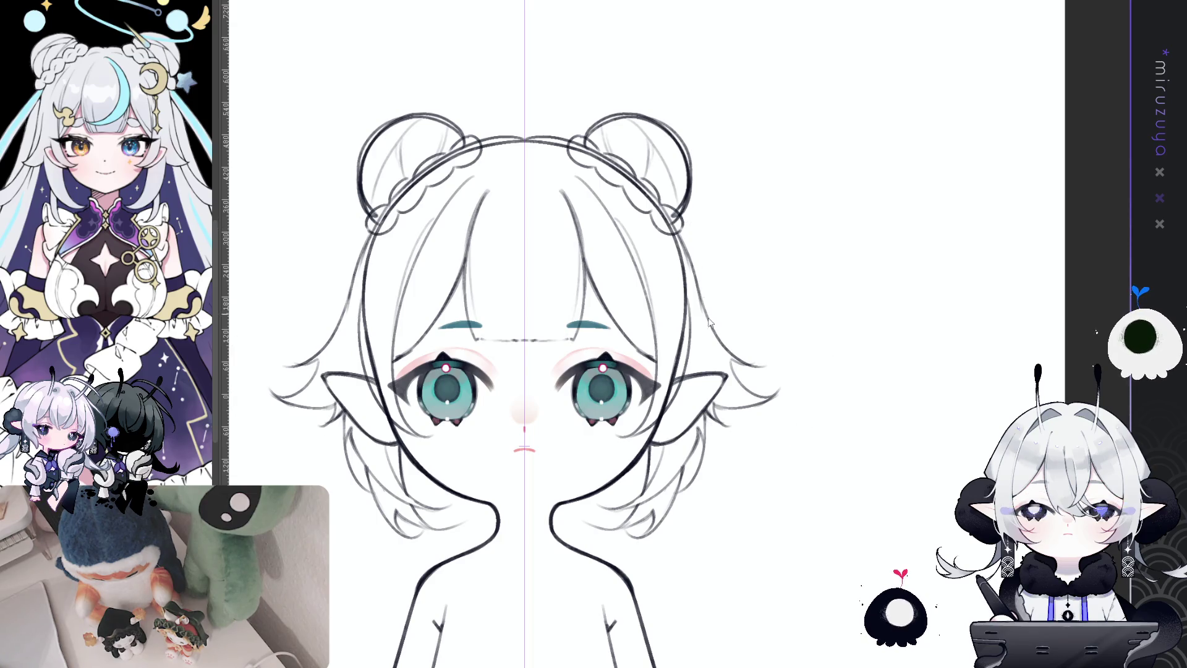
pyautogui.moveTo(742, 448); pyautogui.dragTo(683, 224)
pyautogui.hotkey('ctrl', 'z')
# - Add short strokes below each ear and rework the twin-tail lines meeting the buns
pyautogui.moveTo(705, 413)
pyautogui.mouseDown()
pyautogui.moveTo(772, 450)
pyautogui.moveTo(684, 238)
pyautogui.mouseUp()
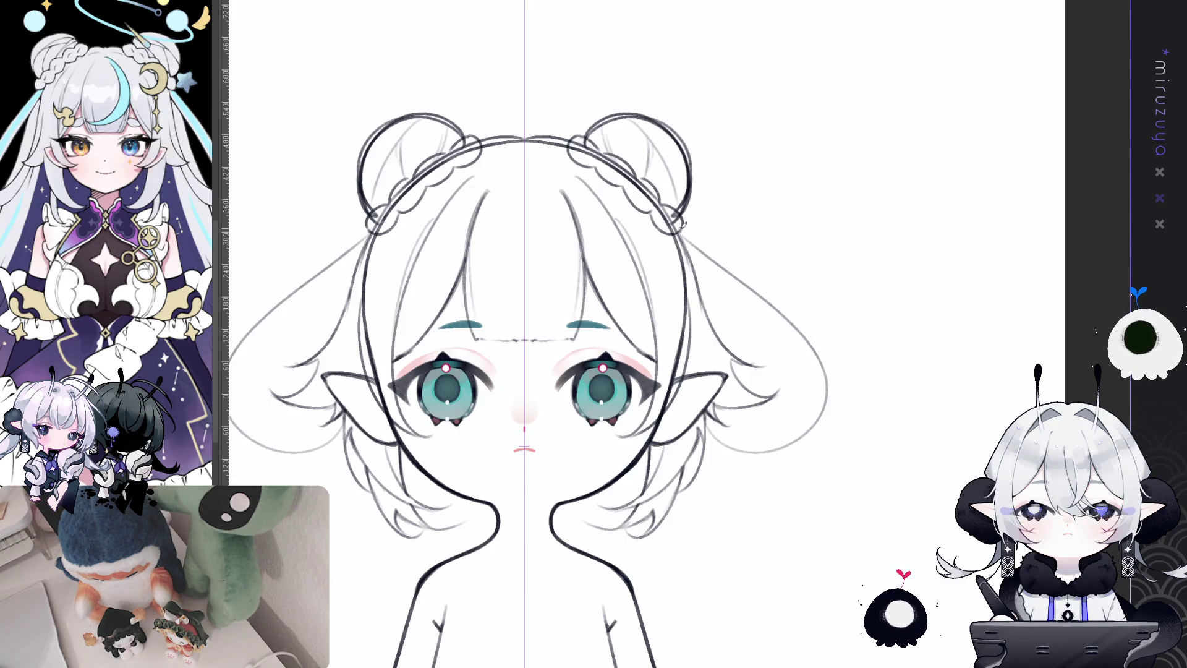
pyautogui.moveTo(804, 262)
pyautogui.mouseDown()
pyautogui.moveTo(797, 234)
pyautogui.moveTo(785, 246)
pyautogui.mouseUp()
pyautogui.hotkey('ctrl', 'z')
pyautogui.moveTo(705, 440); pyautogui.dragTo(660, 217)
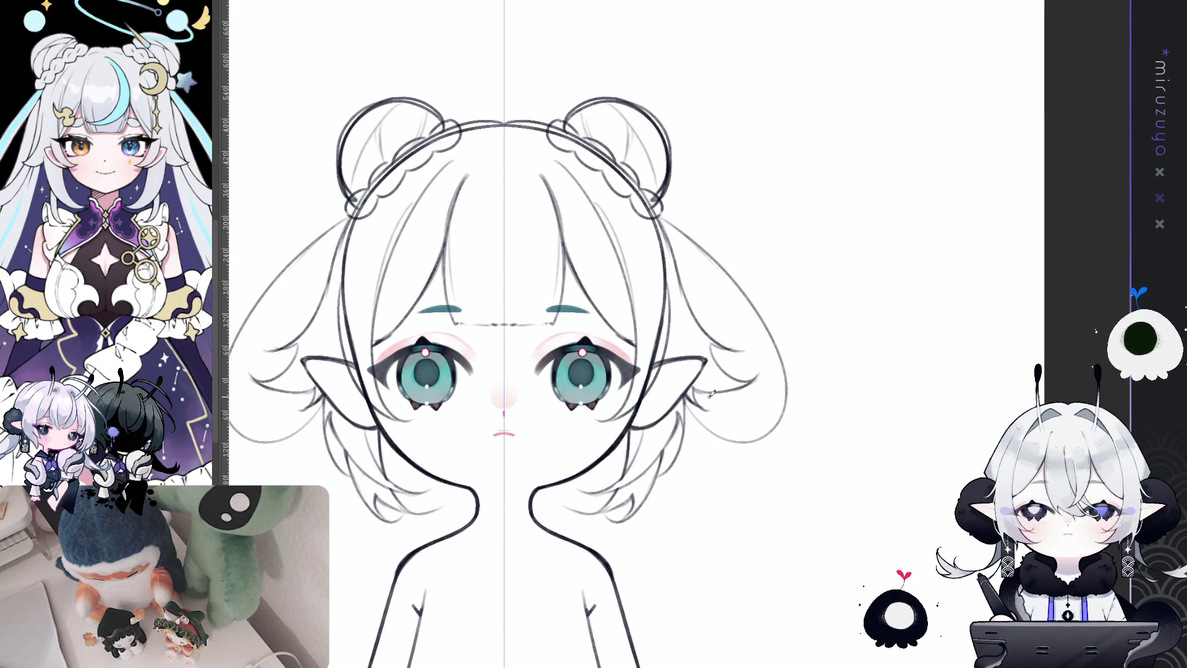
pyautogui.moveTo(708, 409)
pyautogui.mouseDown()
pyautogui.moveTo(767, 389)
pyautogui.moveTo(739, 413)
pyautogui.moveTo(785, 359)
pyautogui.mouseUp()
pyautogui.hotkey('ctrl', 'z')
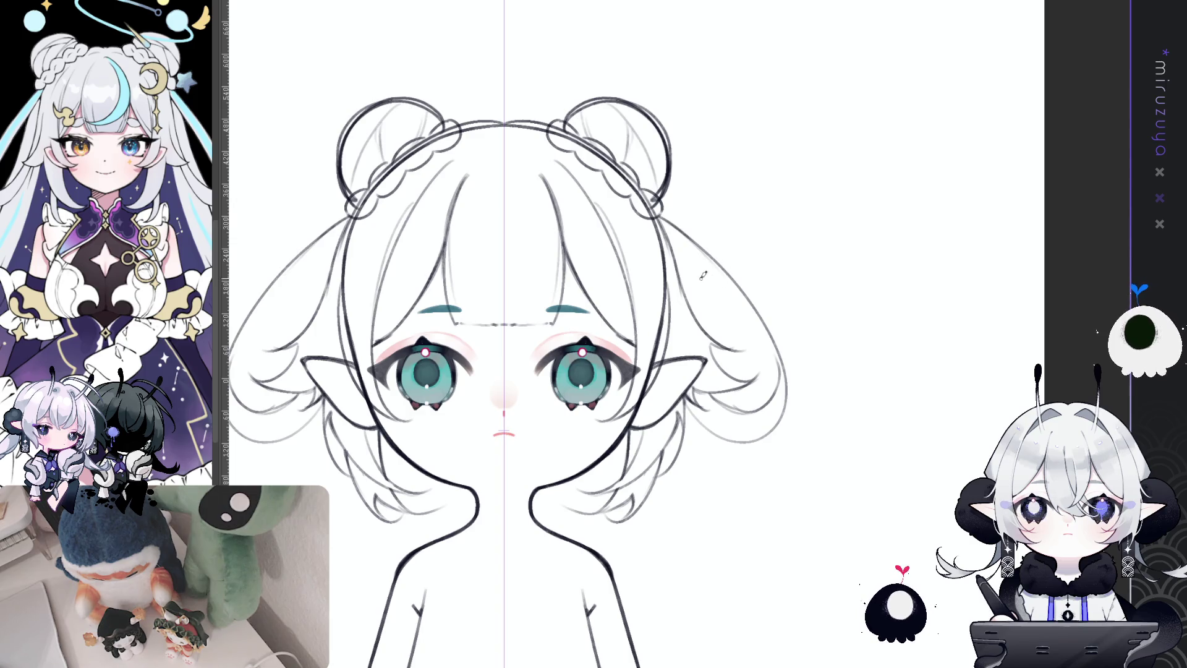
pyautogui.moveTo(661, 213)
pyautogui.mouseDown()
pyautogui.moveTo(700, 245)
pyautogui.moveTo(732, 304)
pyautogui.mouseUp()
pyautogui.hotkey('ctrl', 'z')
# - Add mirrored strands down the outer and lower hair loops
pyautogui.moveTo(667, 228)
pyautogui.mouseDown()
pyautogui.moveTo(733, 295)
pyautogui.moveTo(761, 388)
pyautogui.mouseUp()
pyautogui.hotkey('ctrl', 'z')
pyautogui.moveTo(739, 302)
pyautogui.mouseDown()
pyautogui.moveTo(760, 391)
pyautogui.moveTo(742, 408)
pyautogui.moveTo(772, 352)
pyautogui.mouseUp()
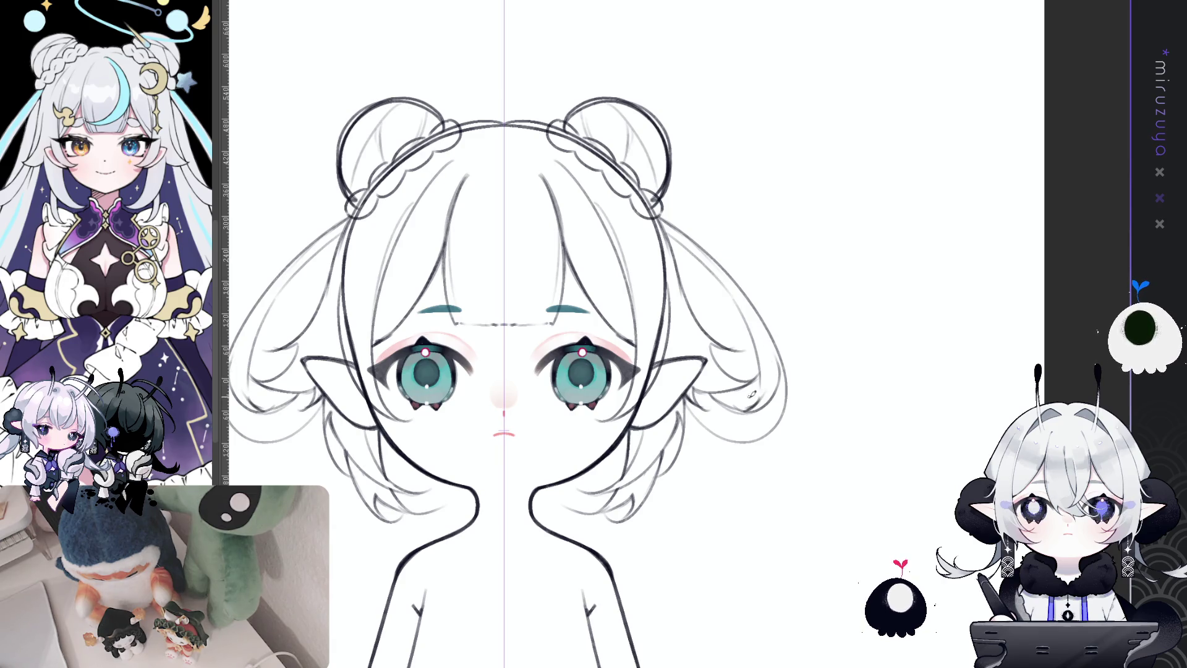
pyautogui.moveTo(782, 401); pyautogui.dragTo(764, 343)
pyautogui.hotkey('ctrl', 'z')
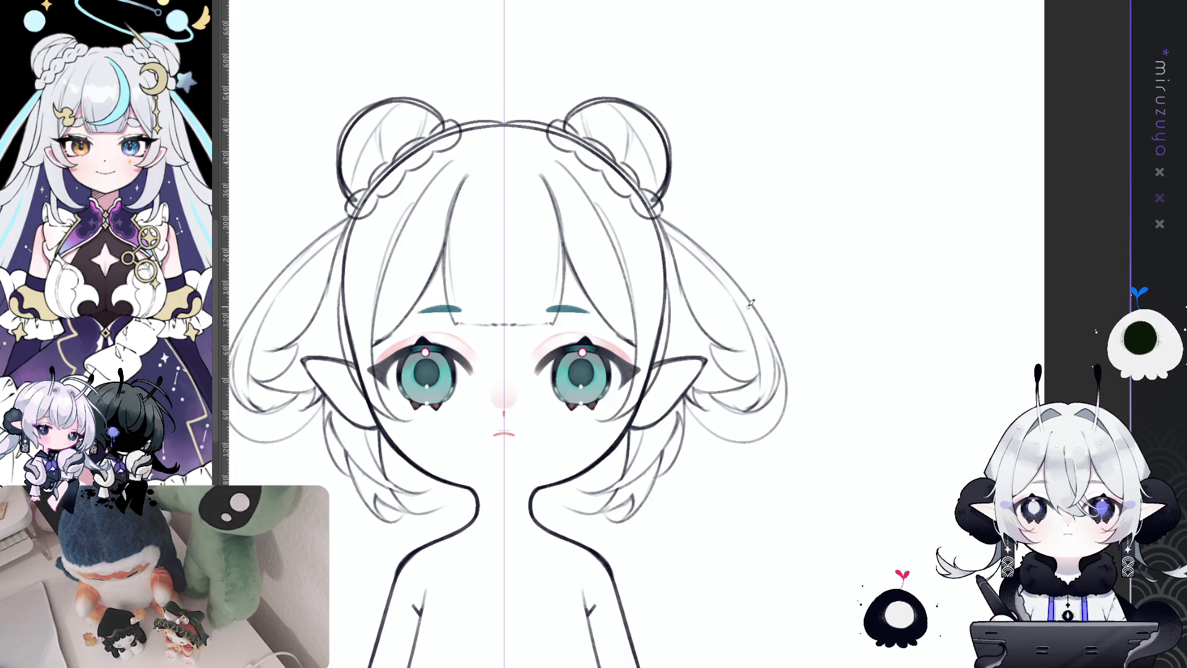
pyautogui.moveTo(691, 406)
pyautogui.mouseDown()
pyautogui.moveTo(739, 454)
pyautogui.moveTo(771, 434)
pyautogui.mouseUp()
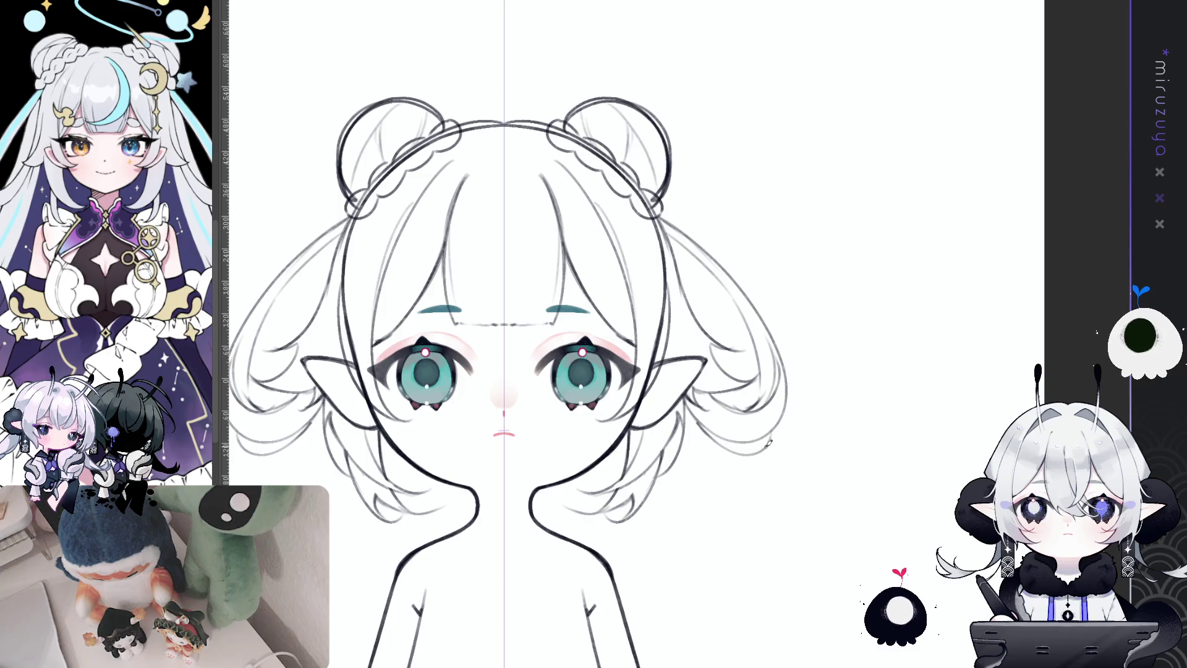
pyautogui.moveTo(901, 398); pyautogui.dragTo(808, 394)
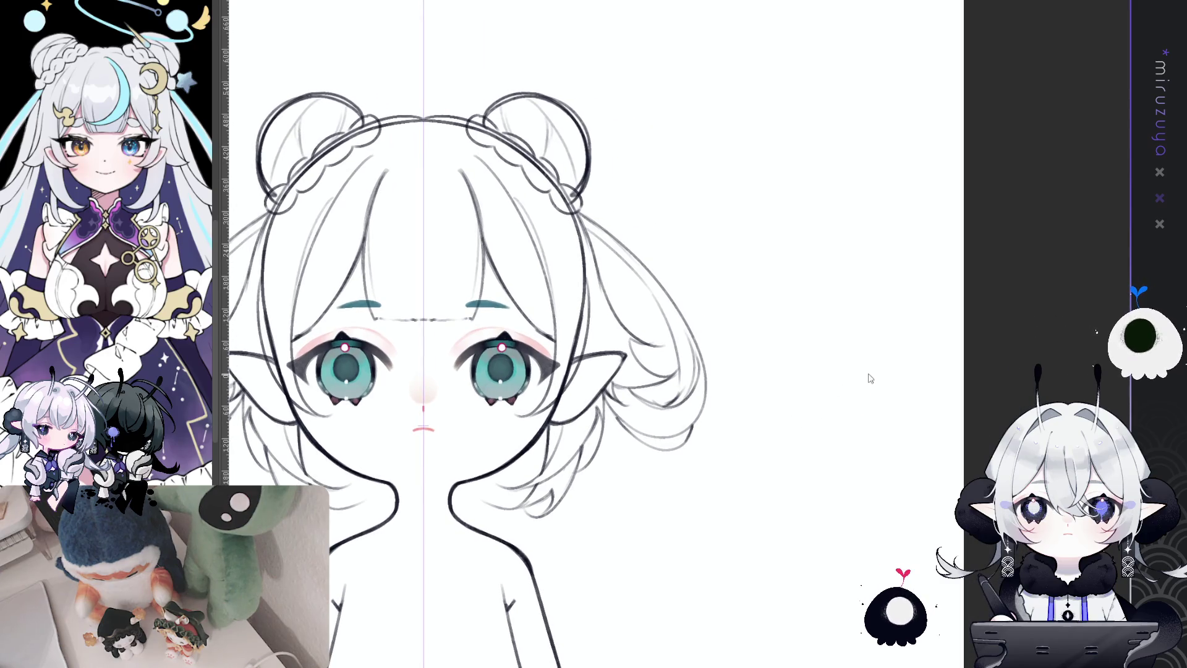
# - Undo the strokes at the lower hair tips and zoom out to the full page
pyautogui.hotkey('ctrl', 'z')
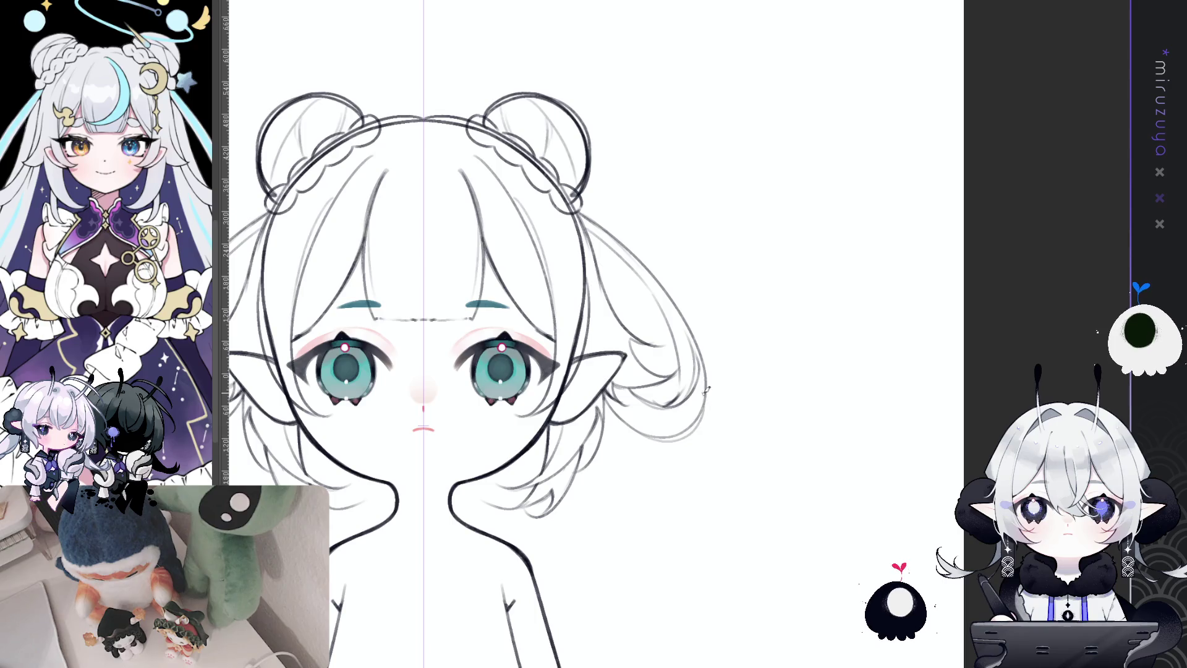
pyautogui.moveTo(708, 396); pyautogui.dragTo(864, 403)
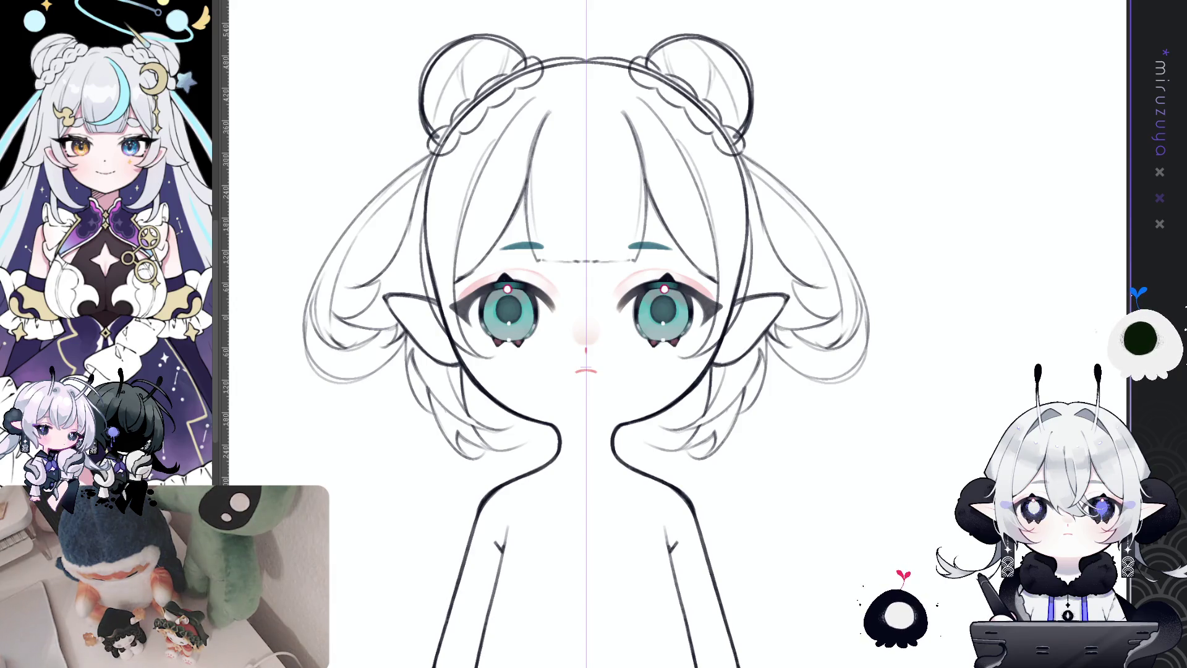
pyautogui.hotkey('ctrl', '0')
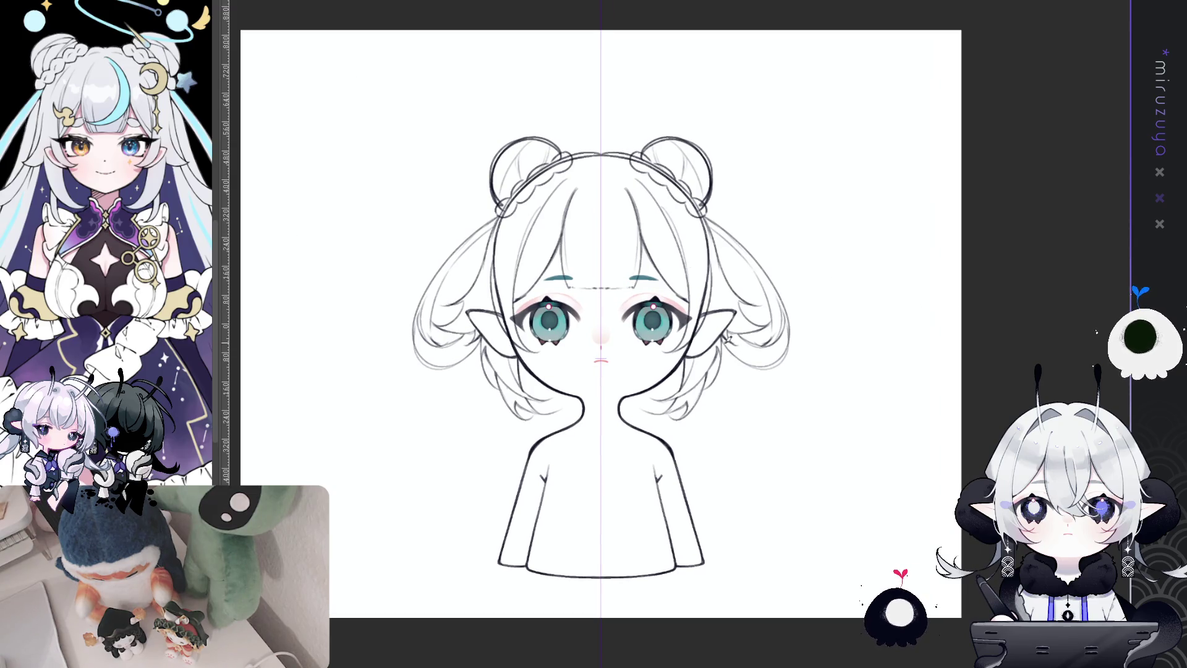
# - Draw long mirrored side-hair strands down the page, ending in curled tips
pyautogui.moveTo(724, 336); pyautogui.dragTo(748, 424)
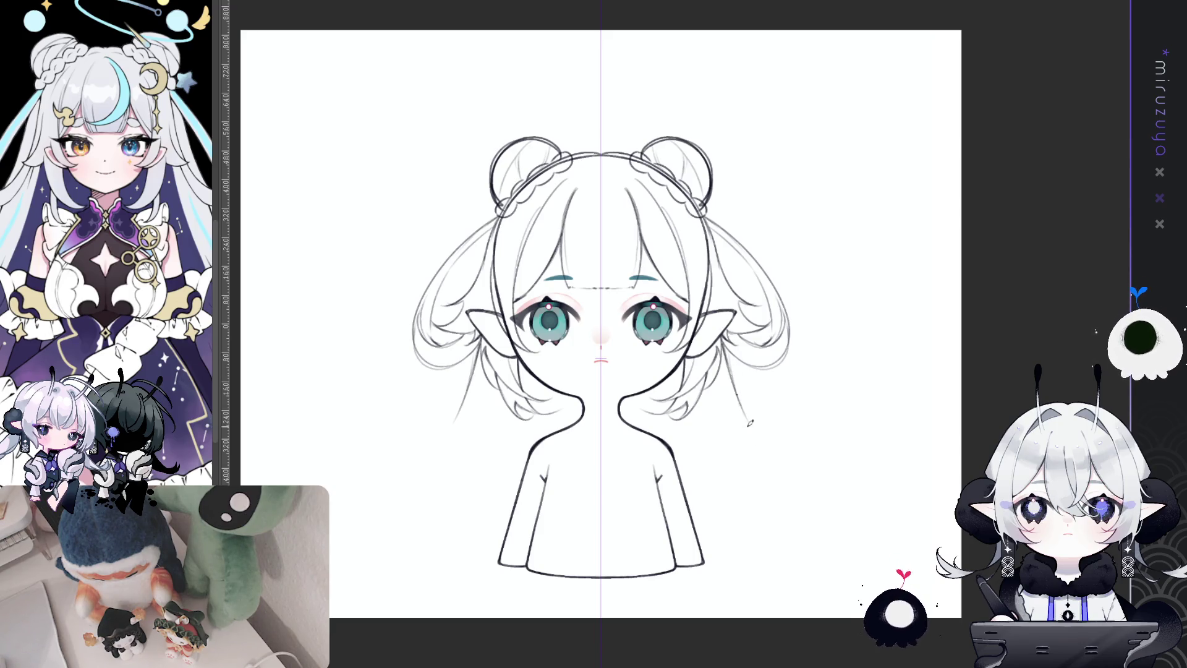
pyautogui.moveTo(726, 343); pyautogui.dragTo(773, 473)
pyautogui.moveTo(730, 356); pyautogui.dragTo(802, 557)
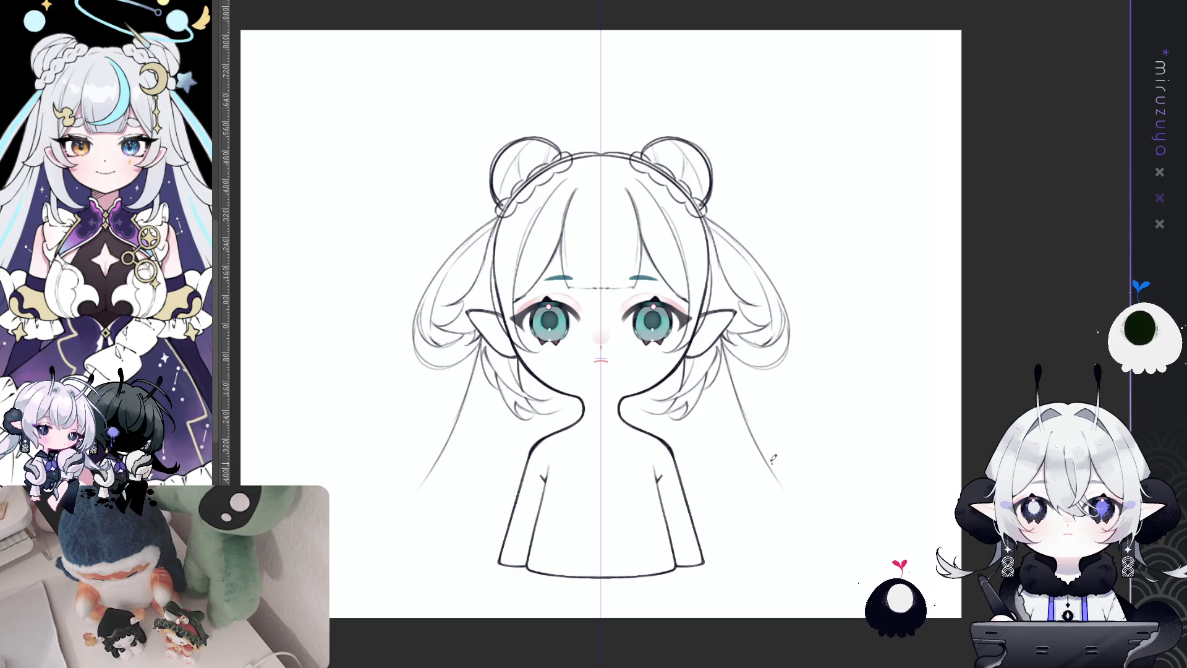
pyautogui.hotkey('ctrl', 'z')
pyautogui.moveTo(756, 435); pyautogui.dragTo(785, 550)
pyautogui.moveTo(711, 438)
pyautogui.mouseDown()
pyautogui.moveTo(745, 516)
pyautogui.moveTo(775, 550)
pyautogui.moveTo(755, 587)
pyautogui.mouseUp()
pyautogui.hotkey('ctrl', 'z')
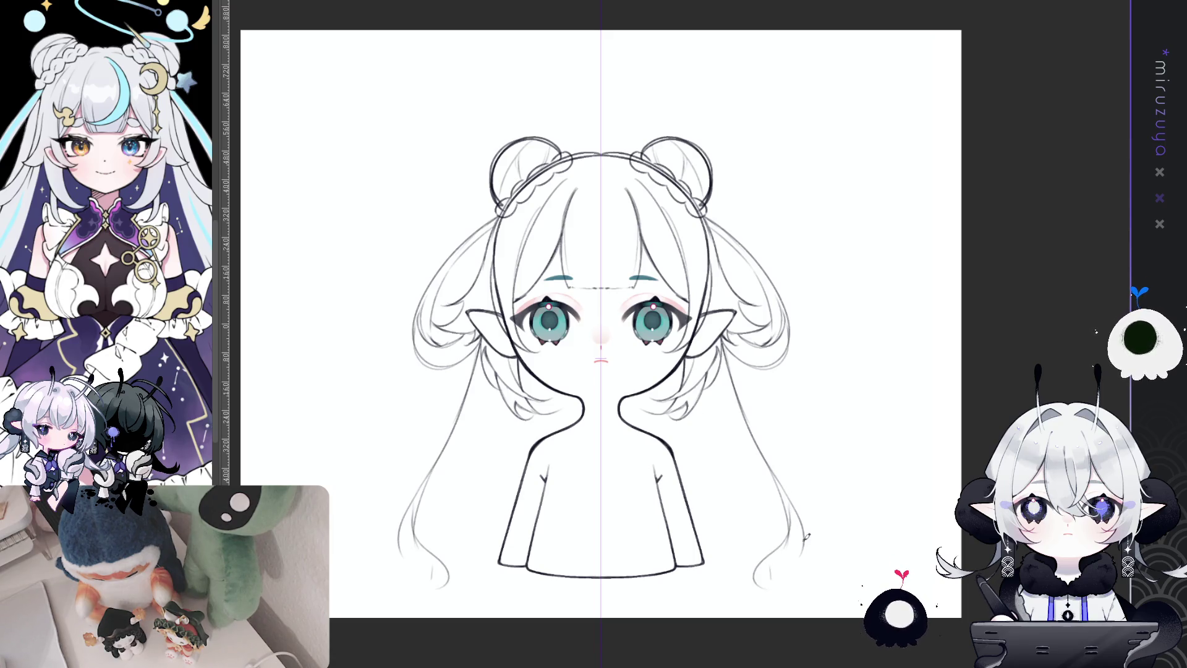
pyautogui.moveTo(804, 535); pyautogui.dragTo(770, 589)
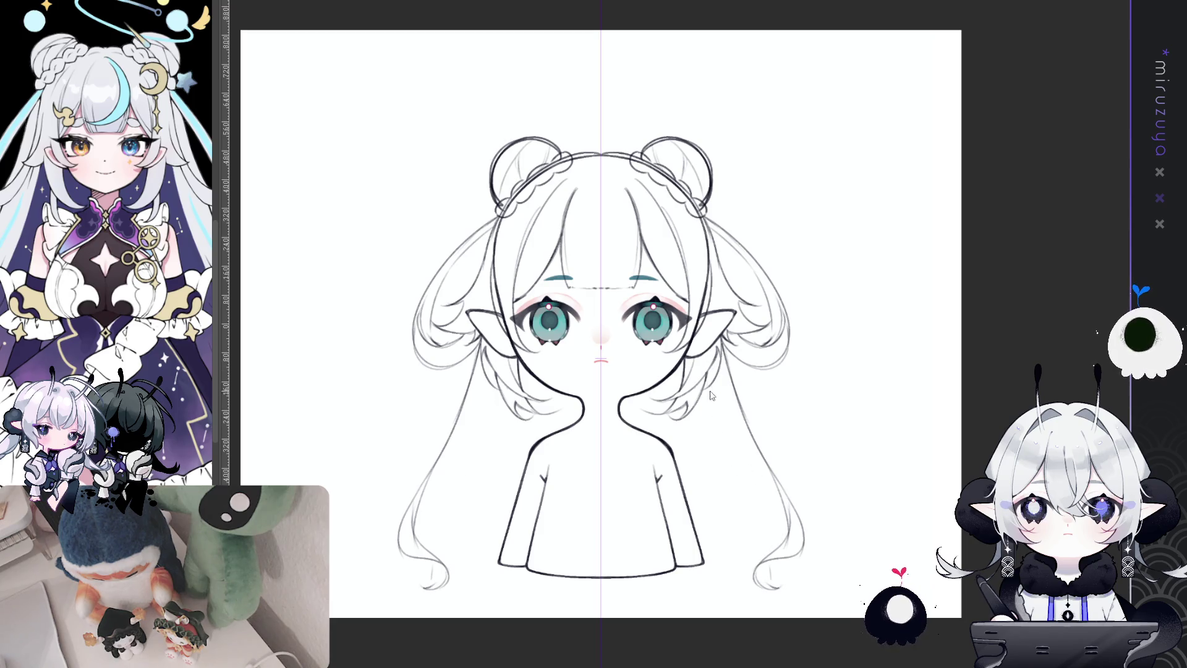
# - Add thin inner strands and short tip strokes running down the long hair
pyautogui.moveTo(707, 378); pyautogui.dragTo(782, 517)
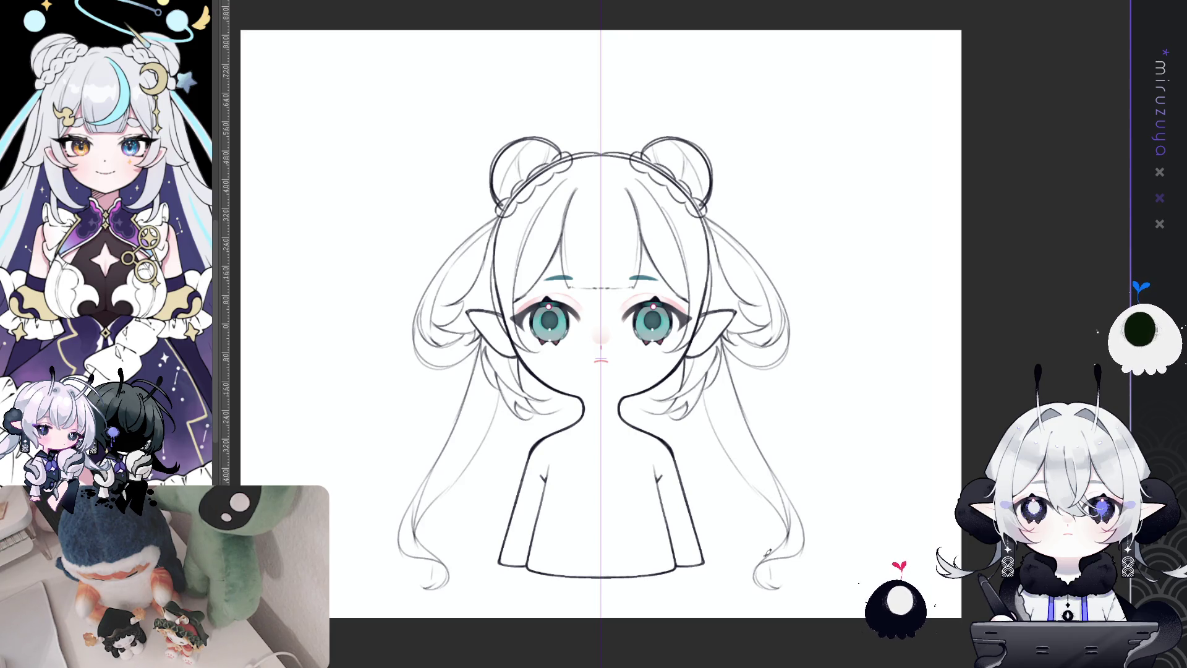
pyautogui.moveTo(775, 547); pyautogui.dragTo(723, 565)
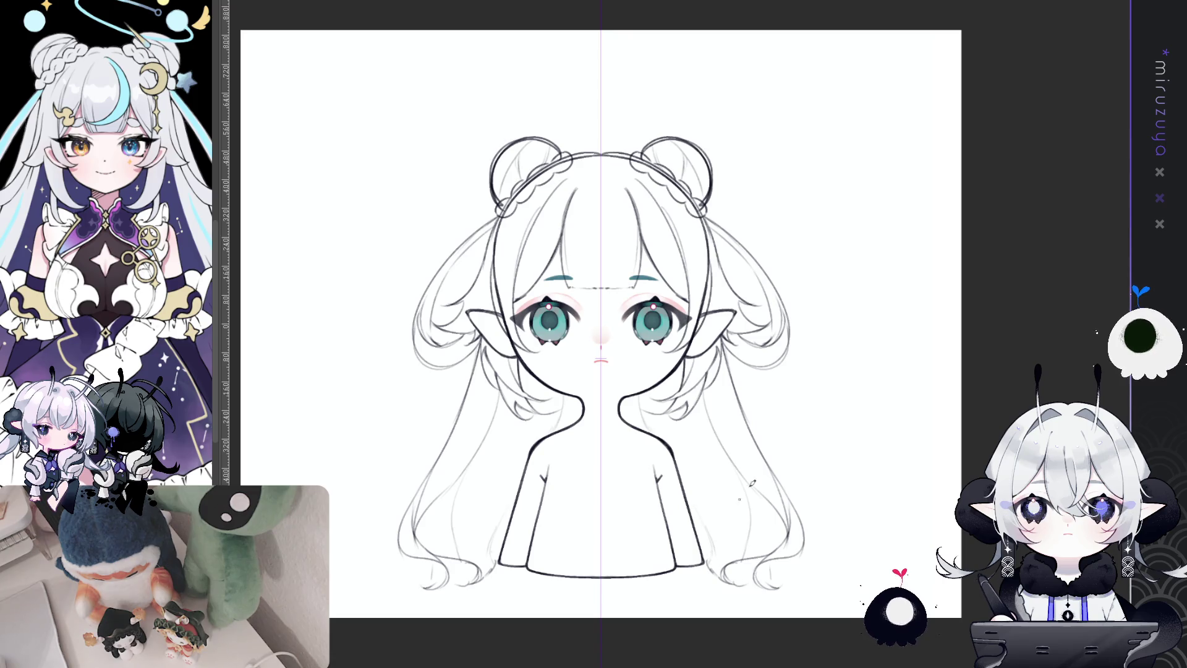
pyautogui.moveTo(786, 424); pyautogui.dragTo(778, 433)
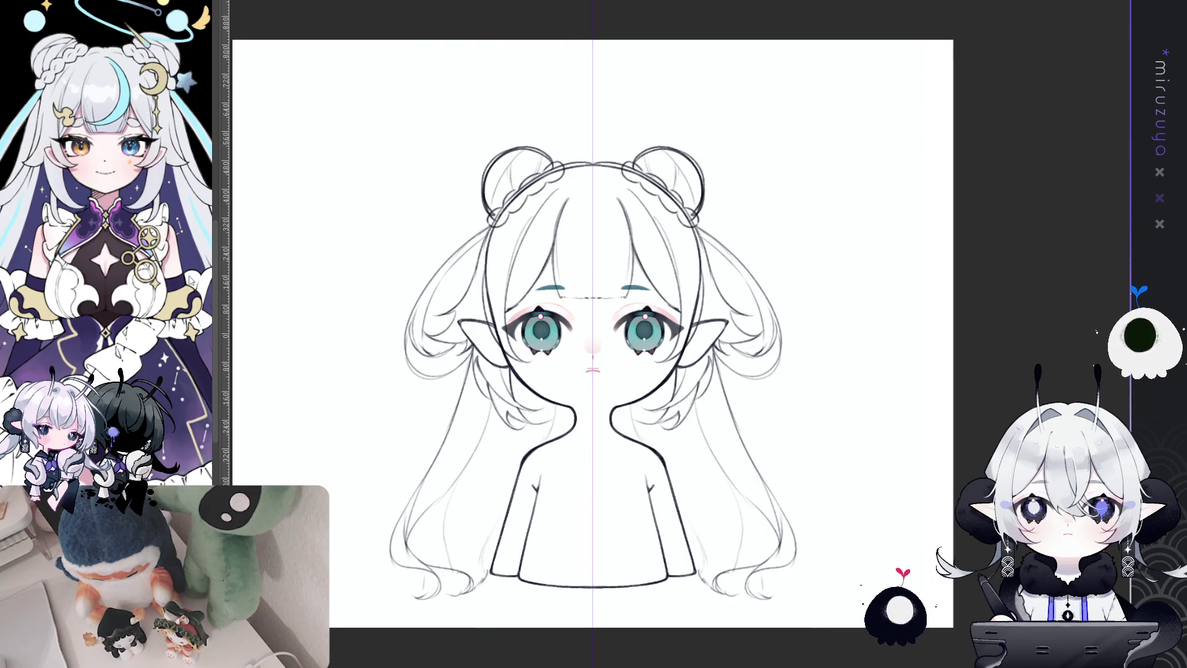
pyautogui.moveTo(860, 427); pyautogui.dragTo(813, 418)
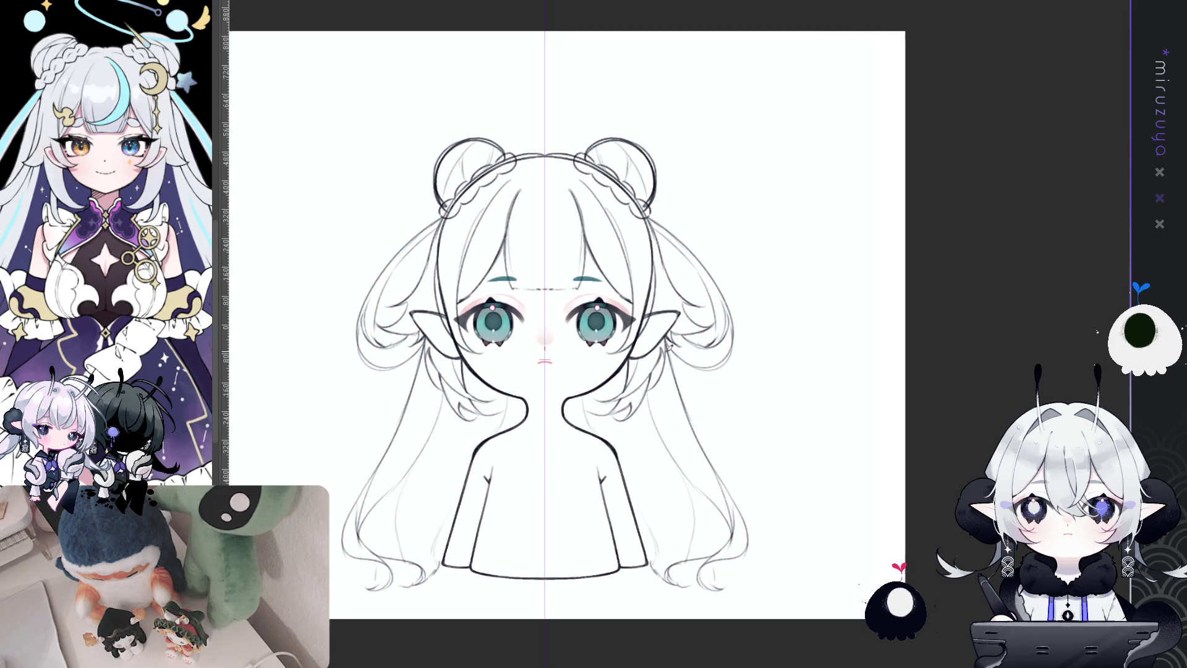
pyautogui.moveTo(671, 350); pyautogui.dragTo(717, 469)
pyautogui.hotkey('ctrl', 'z')
pyautogui.moveTo(669, 346); pyautogui.dragTo(728, 477)
pyautogui.moveTo(669, 340); pyautogui.dragTo(733, 485)
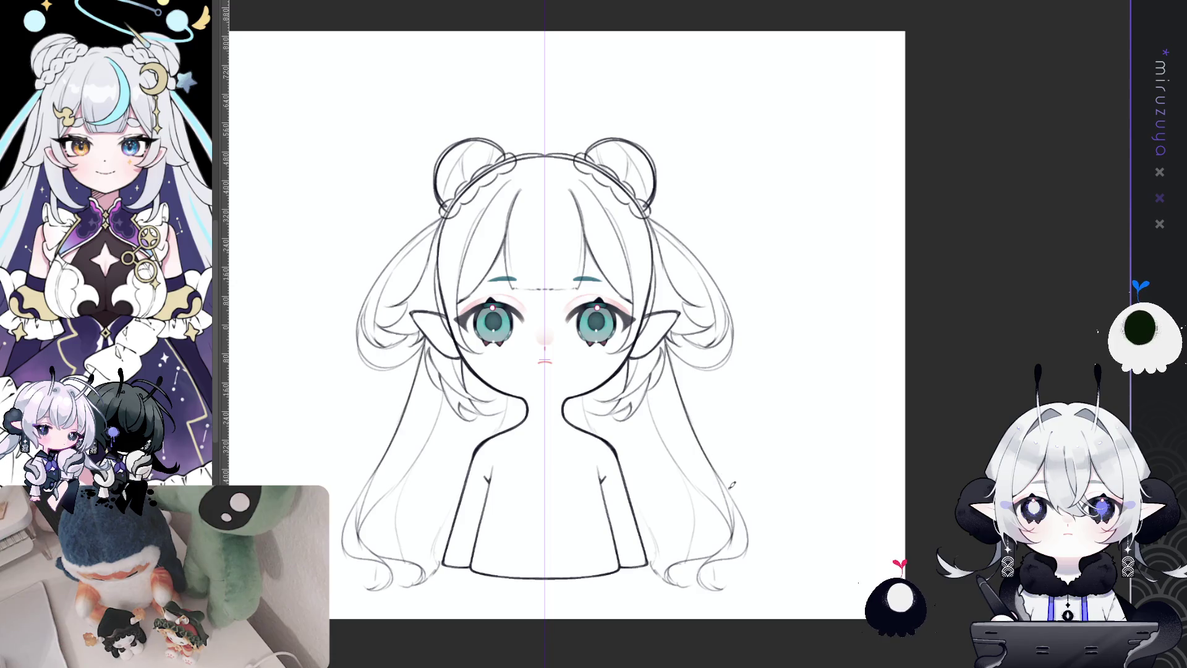
pyautogui.hotkey('ctrl', 'z')
# - Redraw a longer long-hair strand, then erase the stray strokes on top of the head
pyautogui.moveTo(671, 347); pyautogui.dragTo(745, 499)
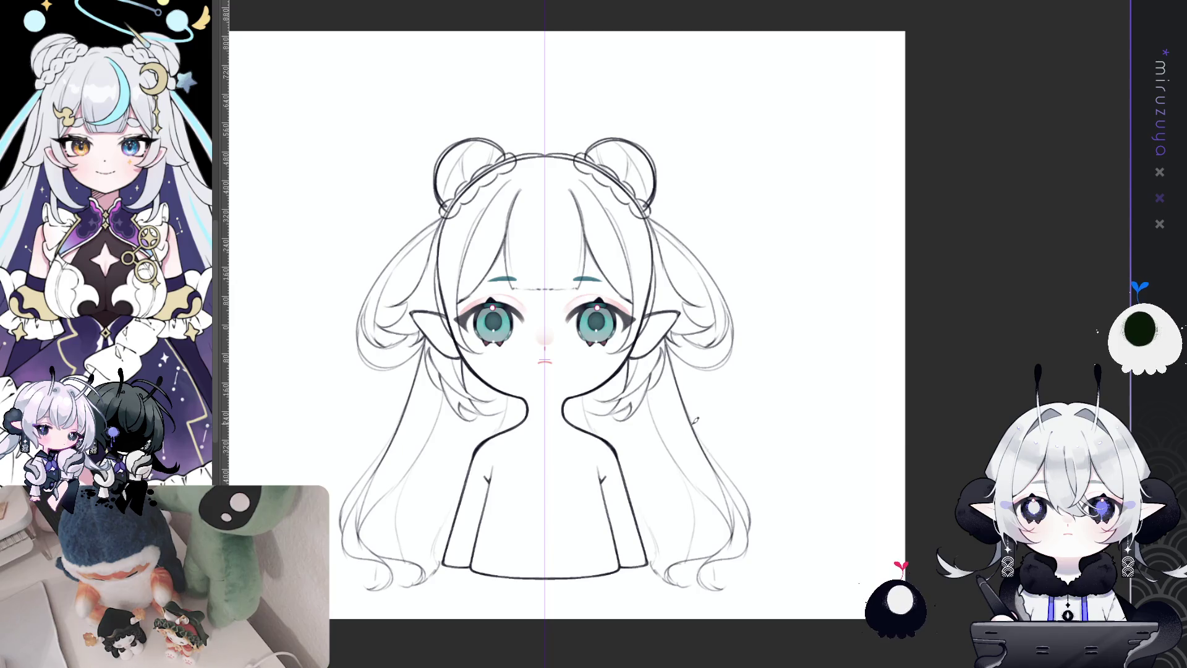
pyautogui.moveTo(788, 456); pyautogui.dragTo(821, 473)
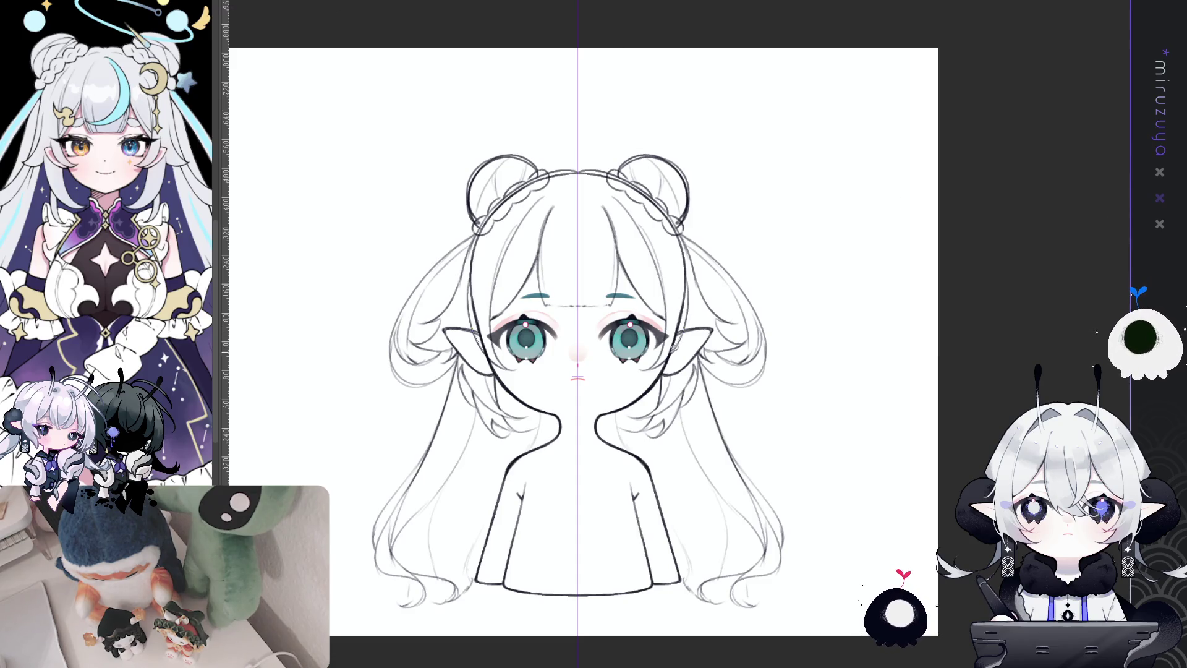
pyautogui.moveTo(677, 282); pyautogui.dragTo(680, 312)
pyautogui.moveTo(581, 178)
pyautogui.mouseDown()
pyautogui.moveTo(610, 151)
pyautogui.moveTo(692, 319)
pyautogui.mouseUp()
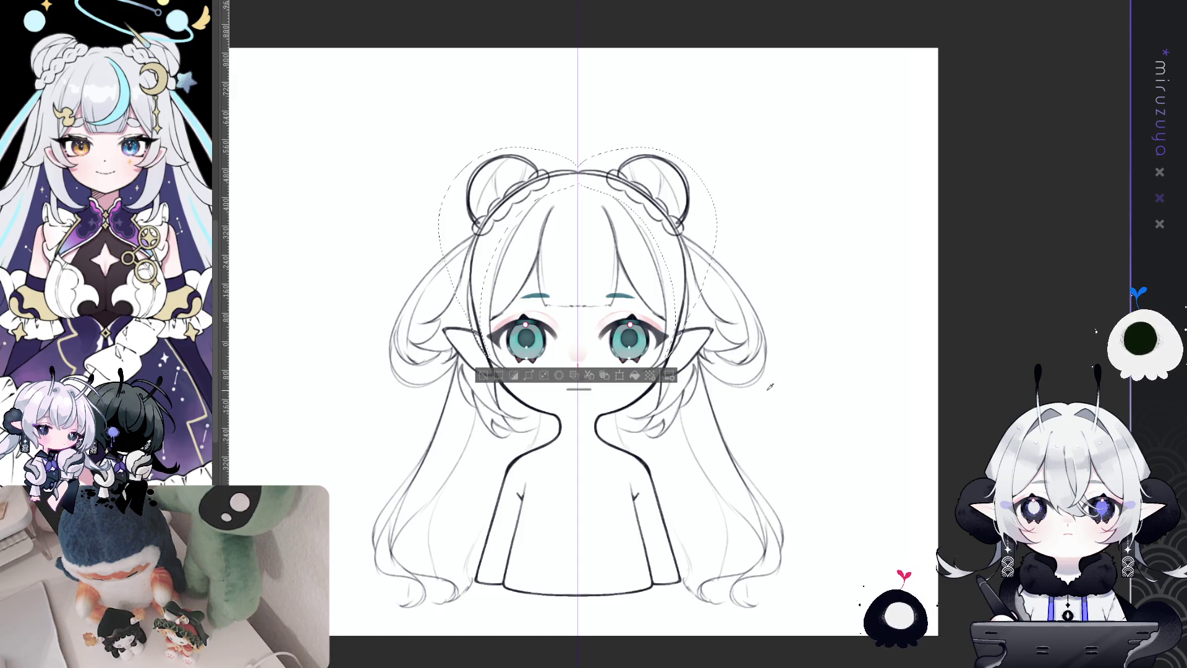
pyautogui.press('Delete')
pyautogui.hotkey('ctrl', 'd')
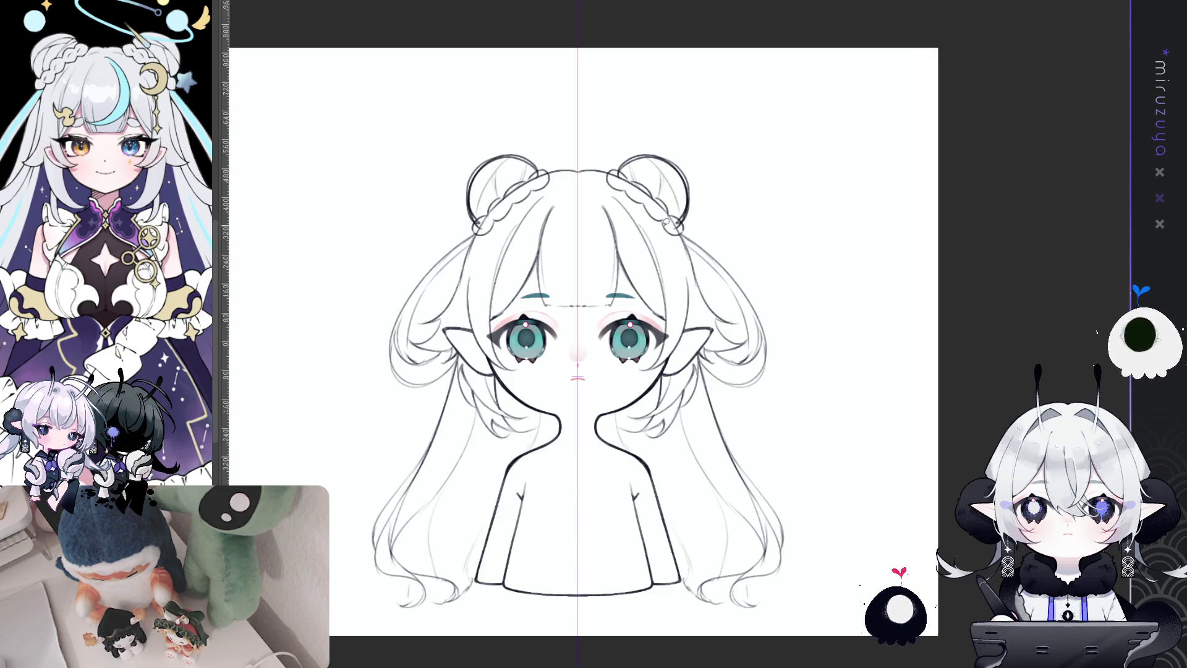
# - Select the braids around the buns, deselect, and compare with the hair layer hidden
pyautogui.click(647, 179)
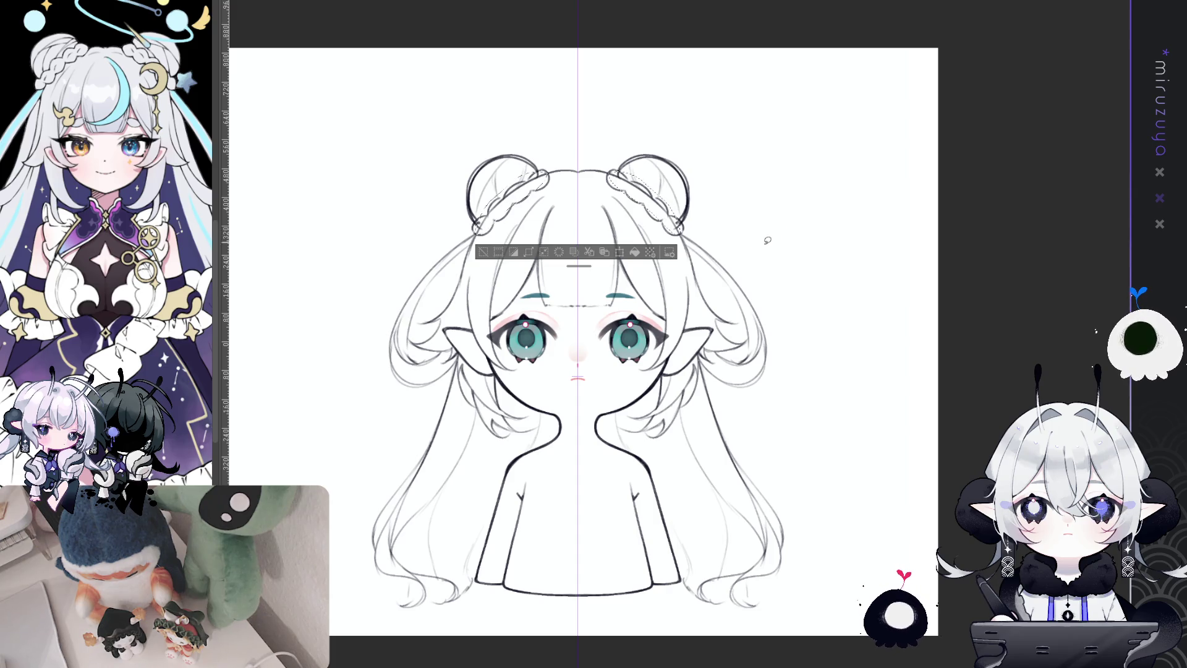
pyautogui.hotkey('ctrl', 'd')
pyautogui.hotkey('ctrl', ',')
pyautogui.hotkey('ctrl', ',')
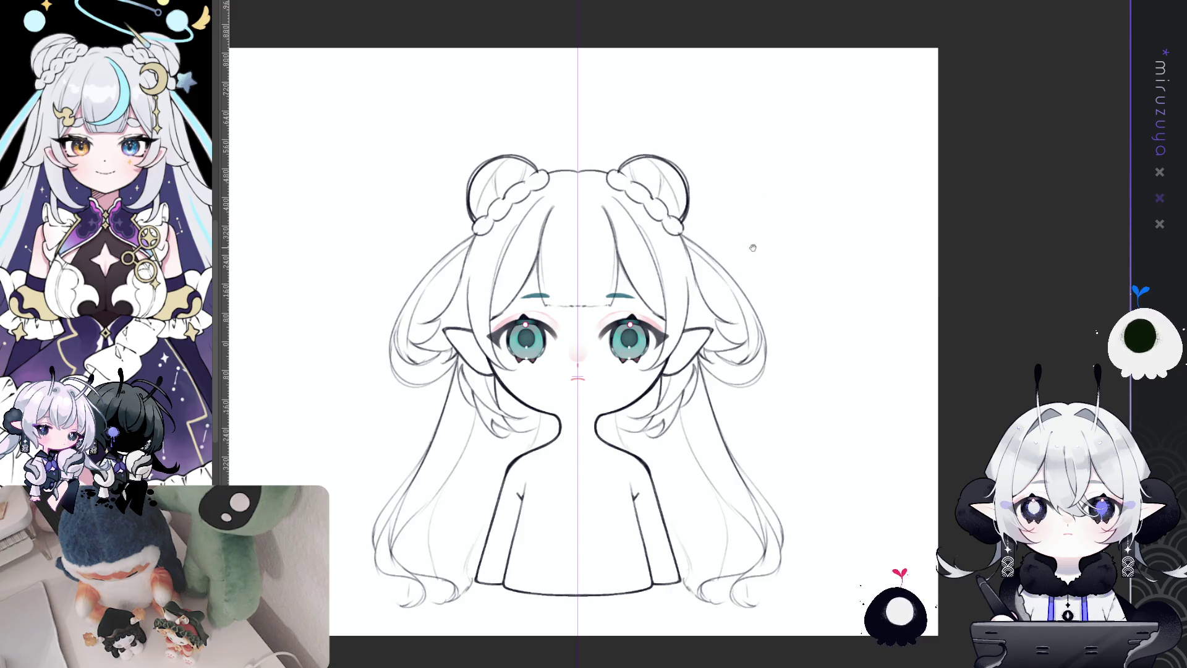
pyautogui.moveTo(753, 248); pyautogui.dragTo(742, 244)
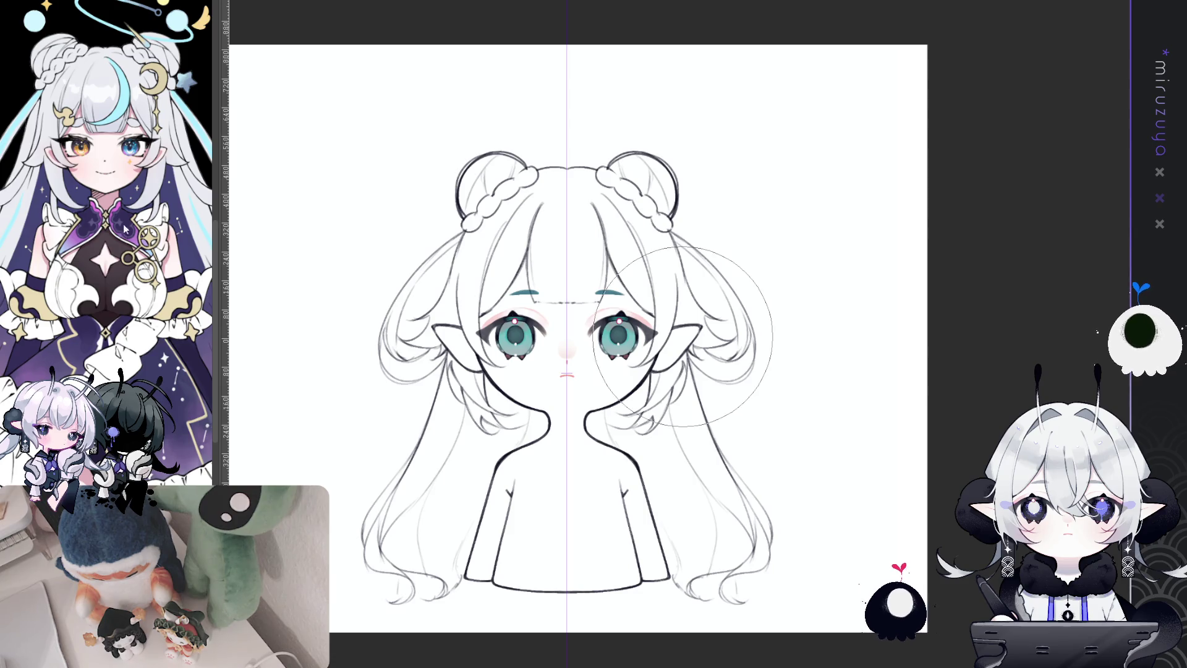
# - Push the head top and bun hairline down with Liquify
pyautogui.moveTo(645, 195)
pyautogui.mouseDown()
pyautogui.moveTo(724, 254)
pyautogui.moveTo(766, 334)
pyautogui.moveTo(742, 279)
pyautogui.mouseUp()
pyautogui.moveTo(699, 204); pyautogui.dragTo(676, 124)
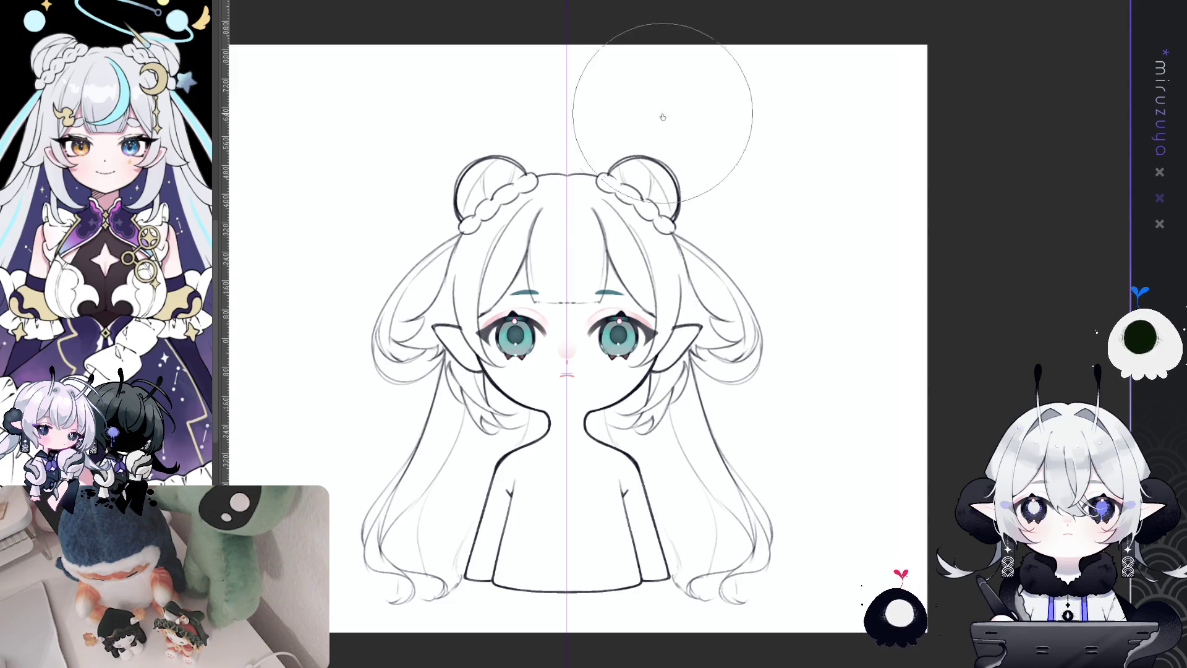
pyautogui.scroll(-1, 890, 283)
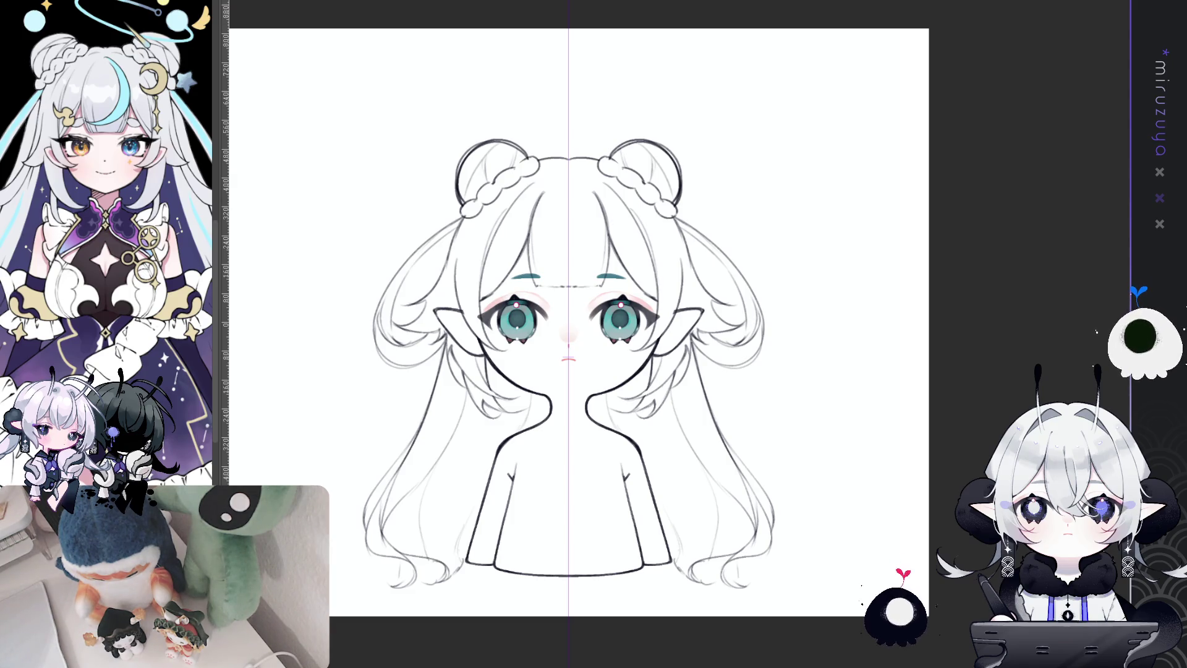
pyautogui.hotkey('ctrl', '+')
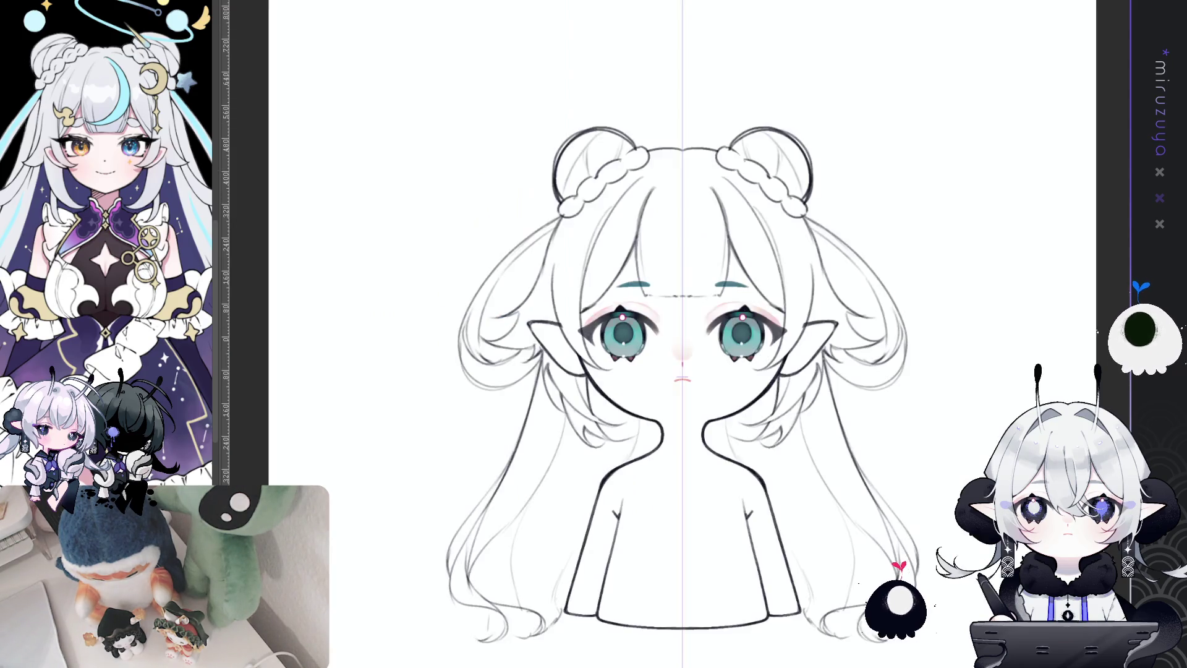
pyautogui.hotkey('ctrl', '-')
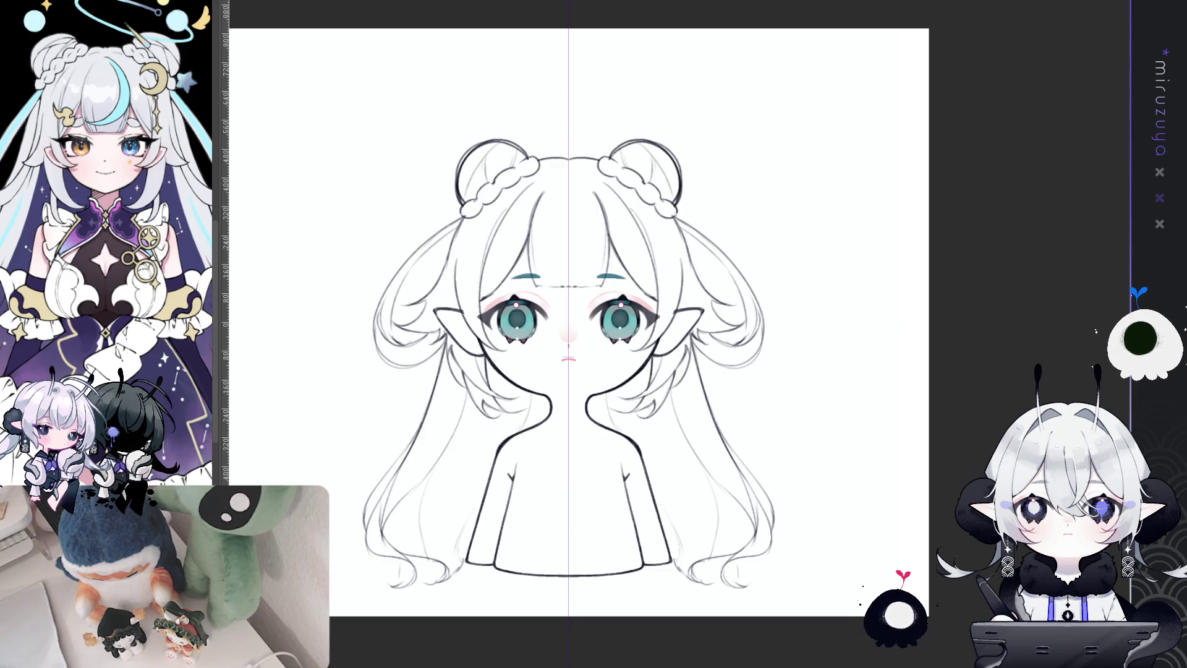
# - Zoom in on the face with symmetry on and add mirrored strands to the side hair
pyautogui.hotkey('ctrl', '1')
pyautogui.hotkey('ctrl', '+')
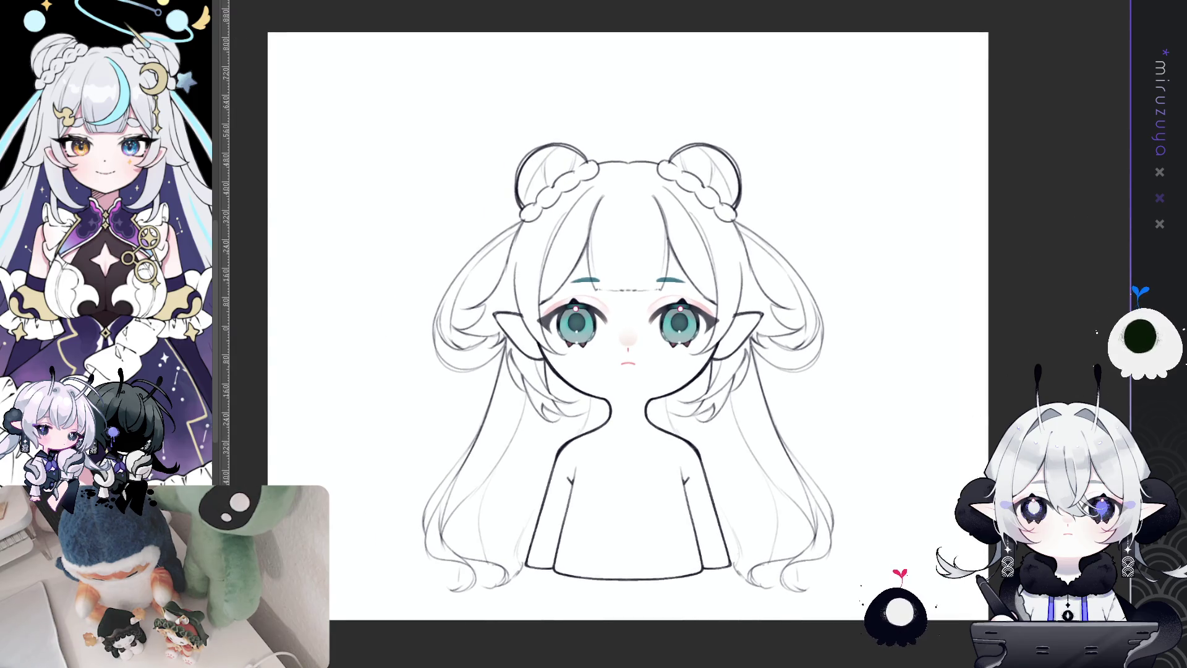
pyautogui.hotkey('ctrl', '+')
pyautogui.scroll(2, 600, 334)
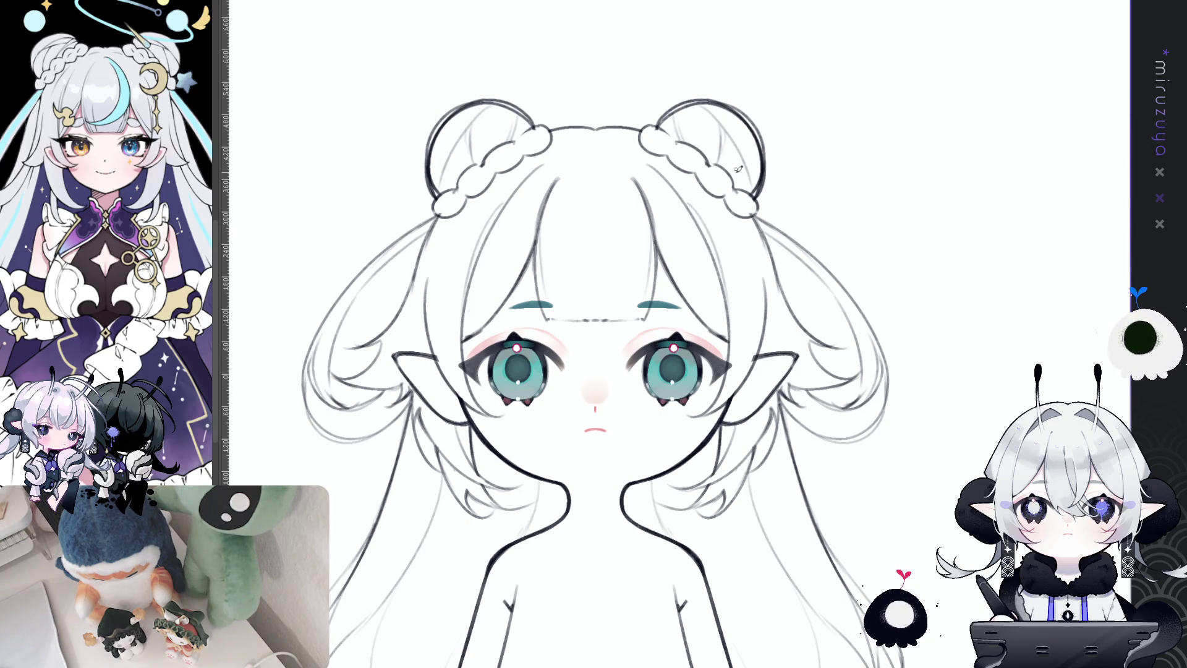
pyautogui.hotkey('ctrl', '1')
pyautogui.moveTo(756, 214)
pyautogui.mouseDown()
pyautogui.moveTo(798, 315)
pyautogui.moveTo(850, 351)
pyautogui.mouseUp()
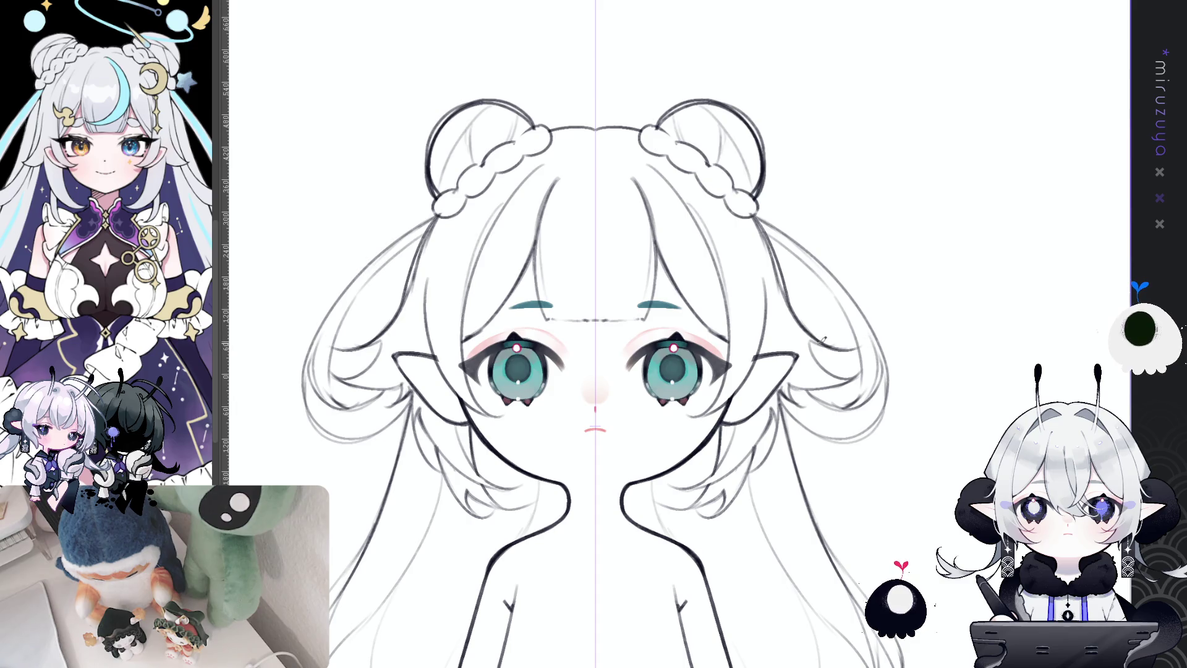
pyautogui.moveTo(822, 344)
pyautogui.mouseDown()
pyautogui.moveTo(856, 373)
pyautogui.moveTo(871, 368)
pyautogui.mouseUp()
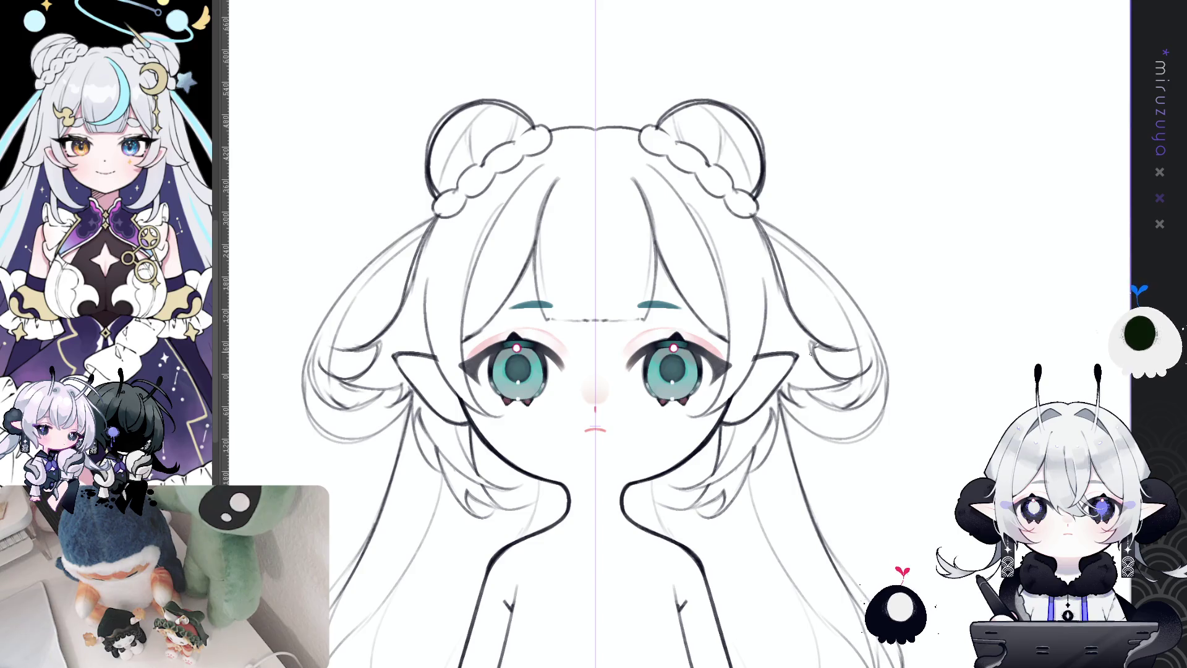
pyautogui.press('-')
pyautogui.press('-')
pyautogui.hotkey('ctrl', '@')
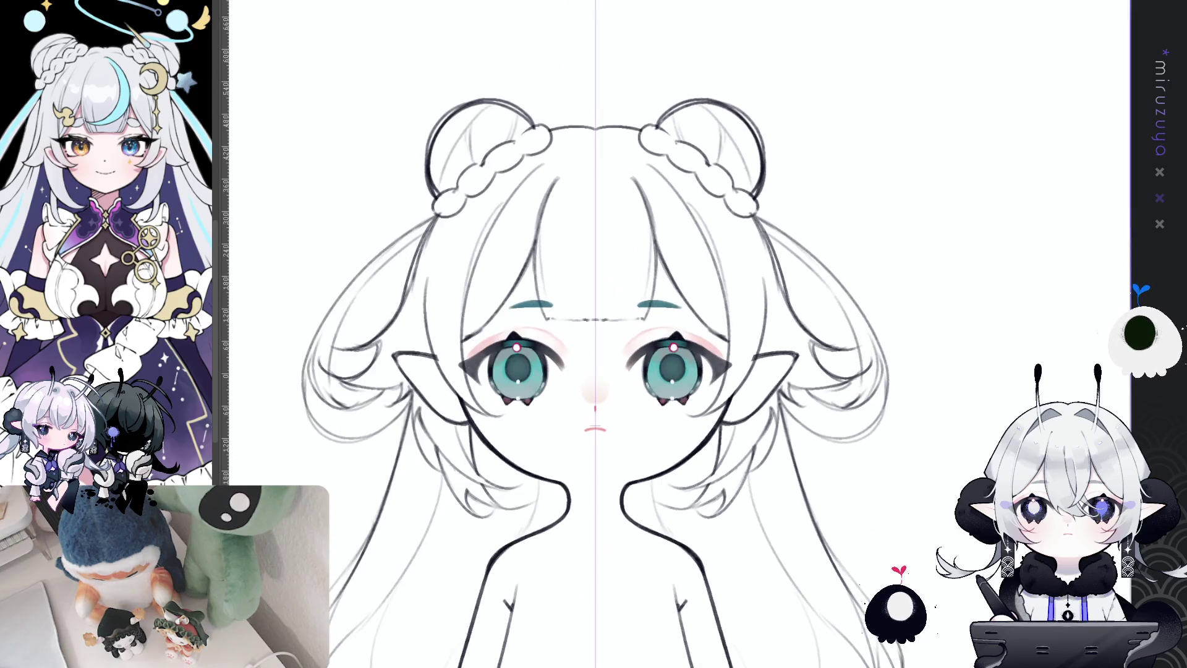
pyautogui.moveTo(545, 521); pyautogui.dragTo(588, 347)
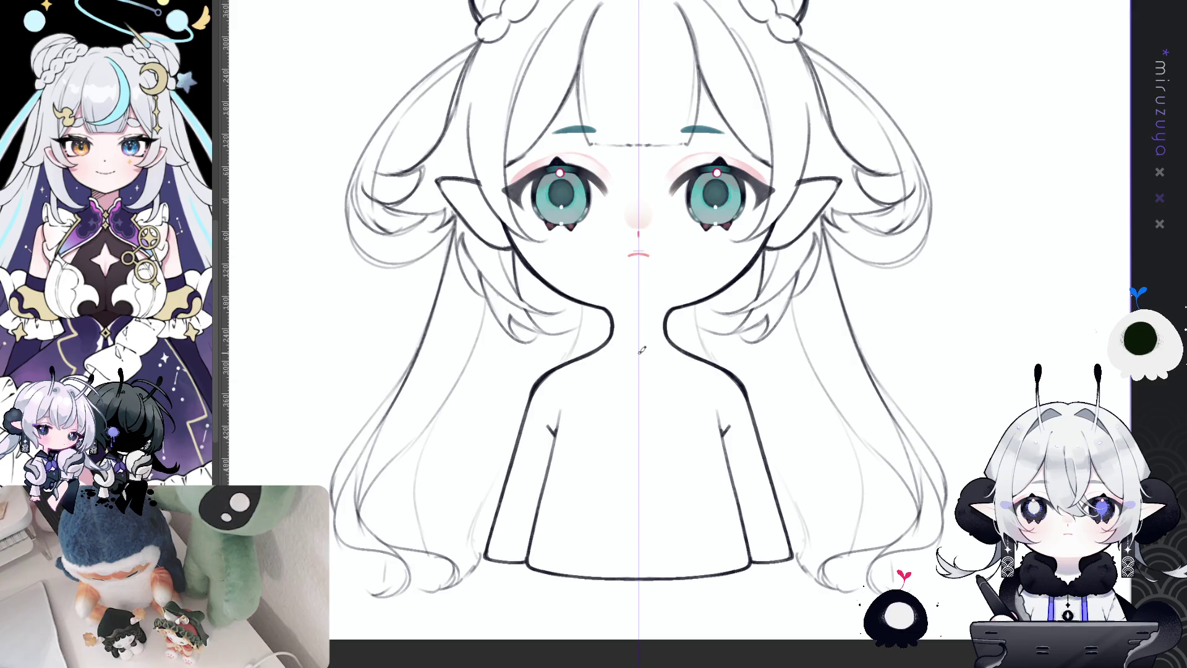
# - Draw a collar notch and a curved mirrored collar line down from below the chin
pyautogui.moveTo(639, 348)
pyautogui.mouseDown()
pyautogui.moveTo(672, 317)
pyautogui.moveTo(630, 337)
pyautogui.moveTo(638, 350)
pyautogui.mouseUp()
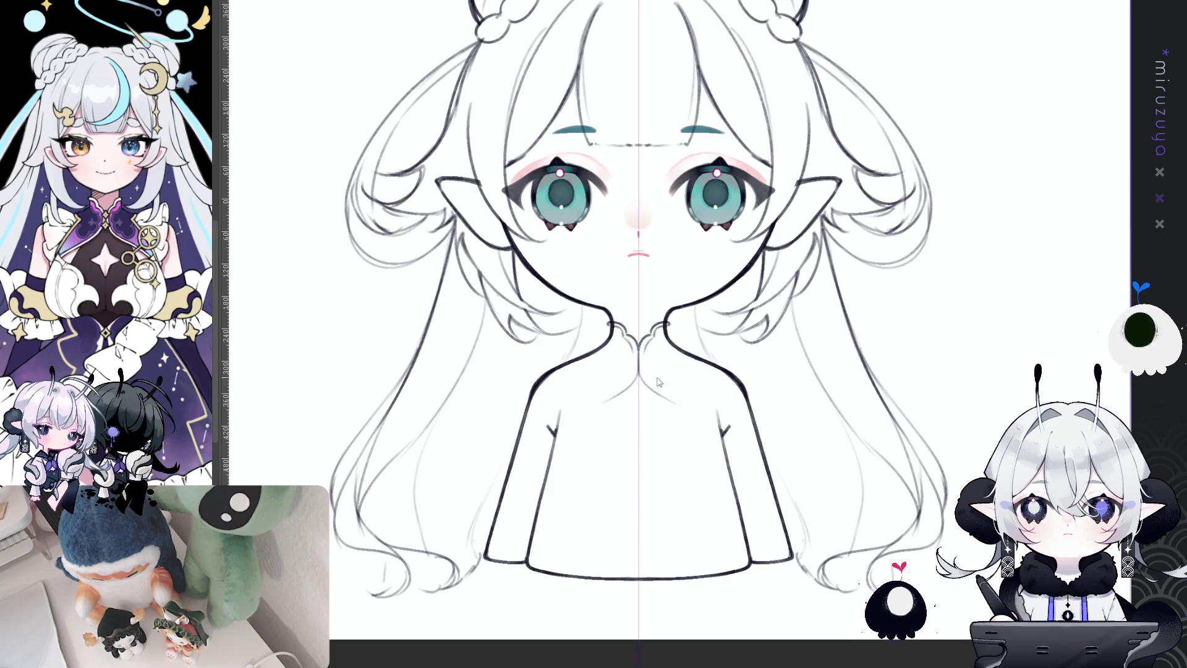
pyautogui.moveTo(643, 380); pyautogui.dragTo(697, 420)
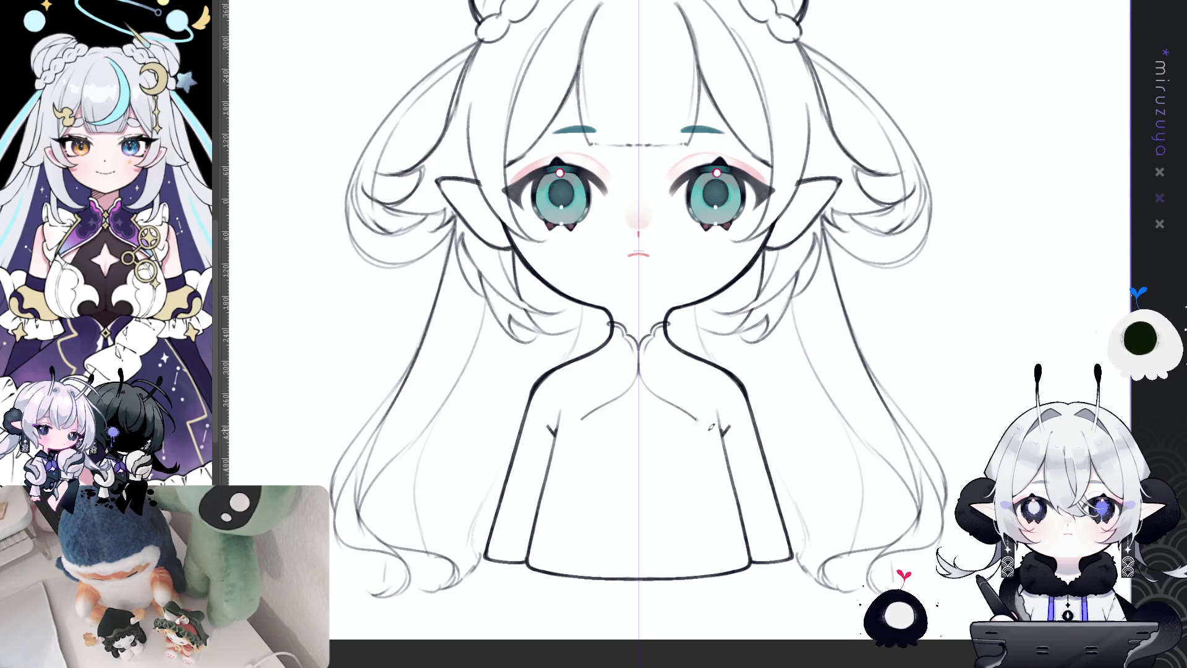
pyautogui.hotkey('ctrl', 'z')
pyautogui.moveTo(642, 350); pyautogui.dragTo(710, 438)
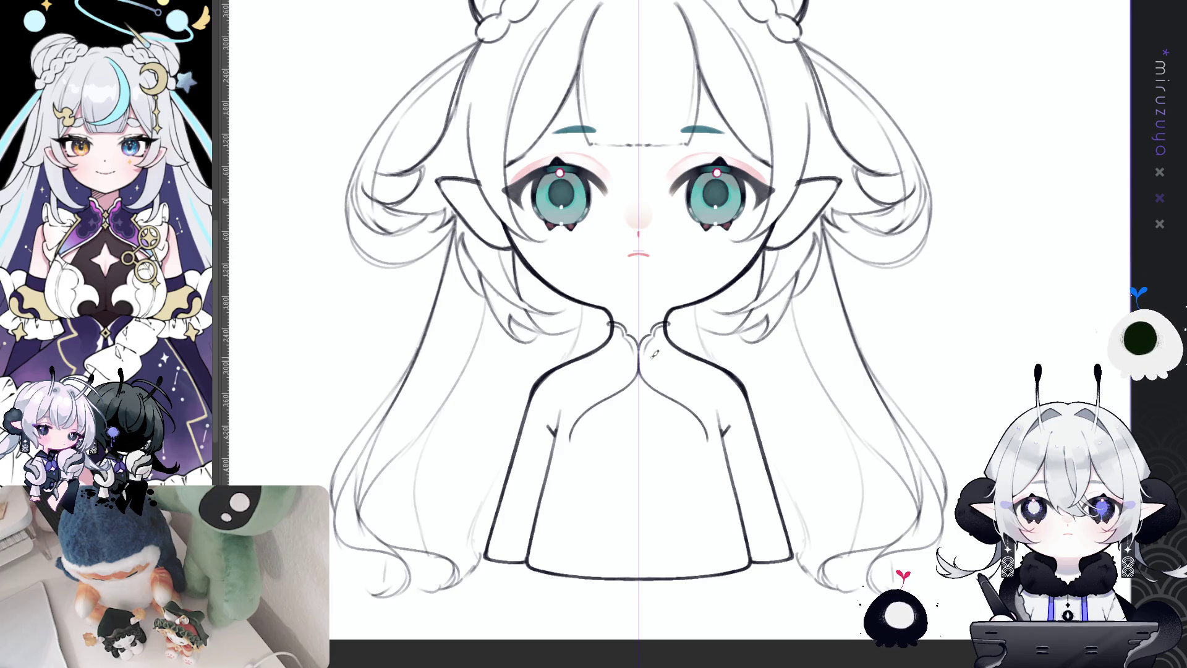
pyautogui.moveTo(655, 382); pyautogui.dragTo(706, 414)
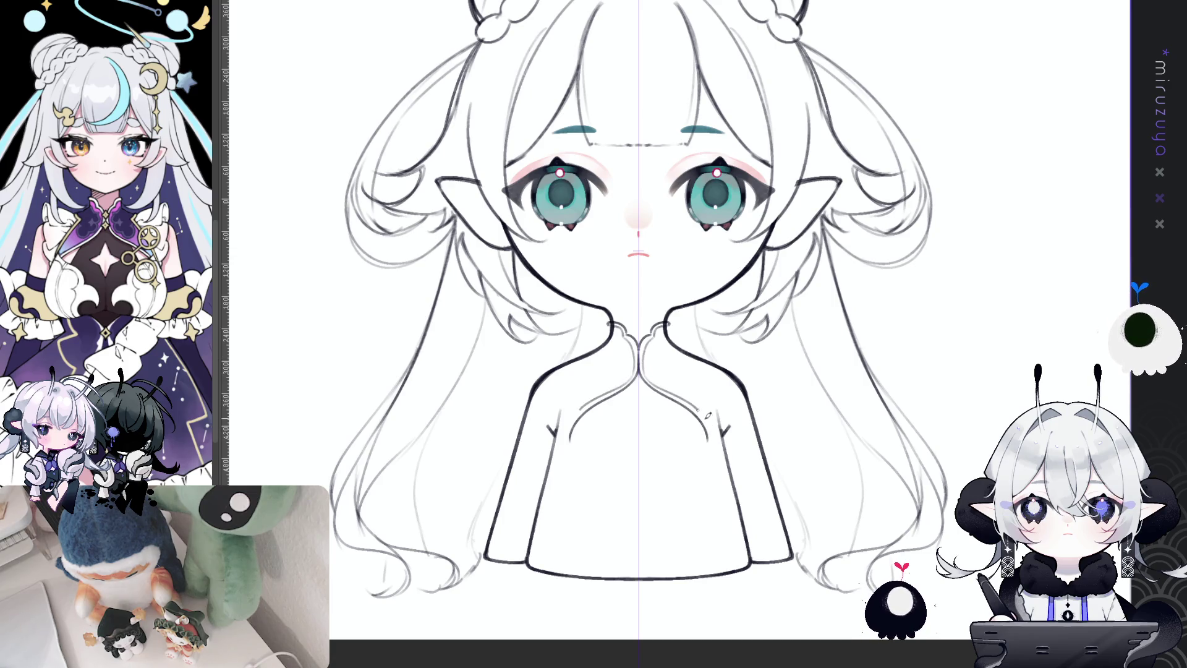
pyautogui.hotkey('ctrl', 'z')
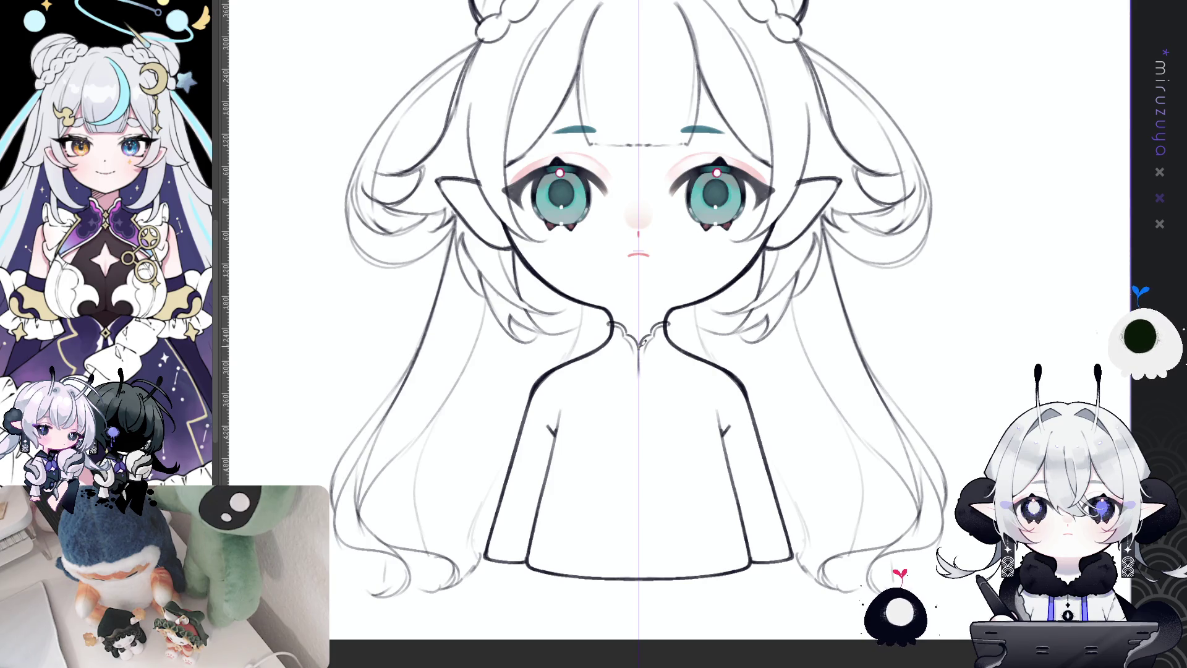
pyautogui.moveTo(641, 350); pyautogui.dragTo(722, 438)
pyautogui.hotkey('ctrl', 'z')
pyautogui.moveTo(640, 351); pyautogui.dragTo(723, 437)
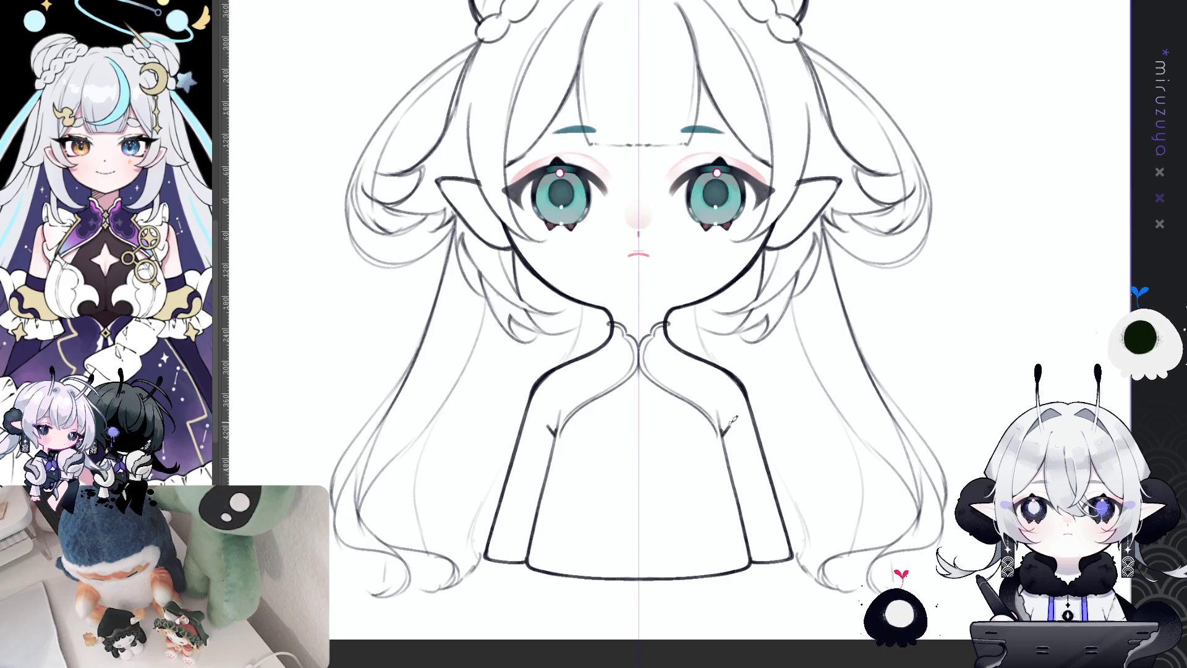
# - Try diagonal and curved fold lines on each collar side, undoing every attempt
pyautogui.moveTo(560, 413); pyautogui.dragTo(553, 434)
pyautogui.hotkey('ctrl', 'z')
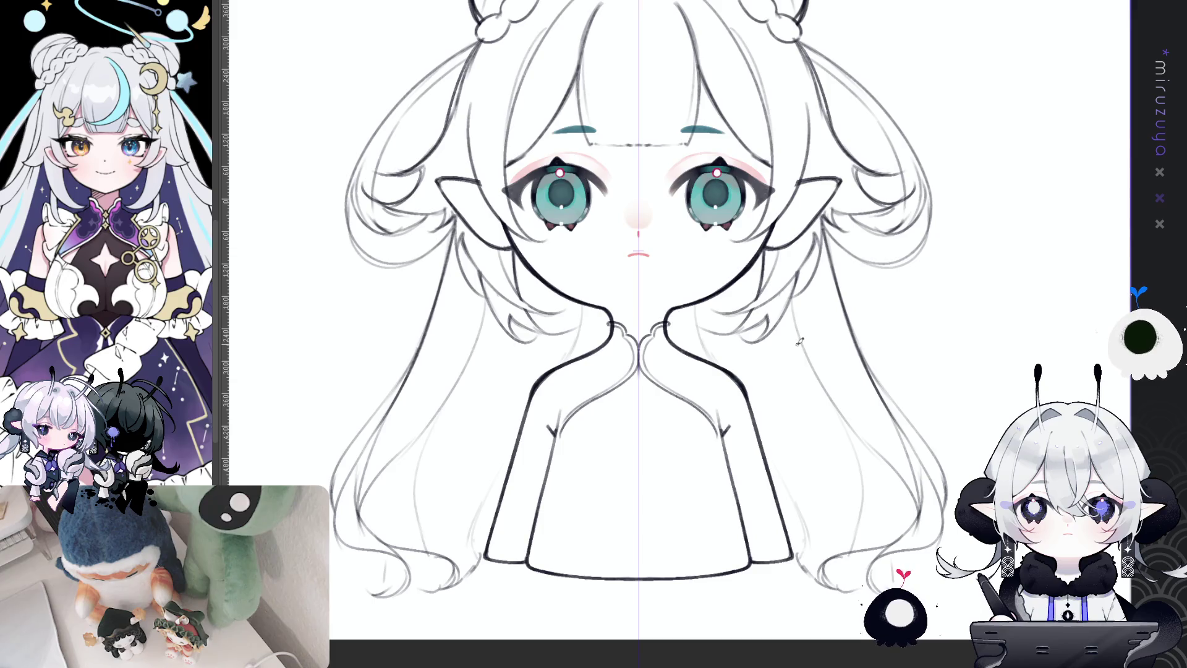
pyautogui.moveTo(563, 405); pyautogui.dragTo(549, 455)
pyautogui.hotkey('ctrl', 'z')
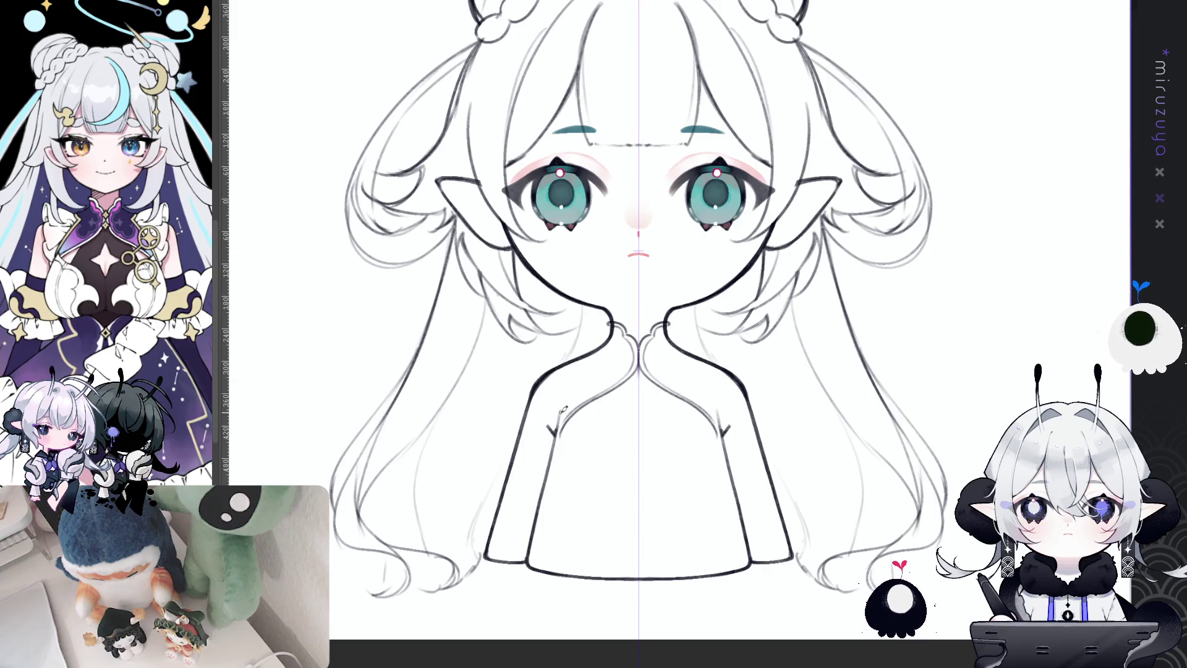
pyautogui.moveTo(561, 412); pyautogui.dragTo(533, 481)
pyautogui.hotkey('ctrl', 'z')
pyautogui.hotkey('ctrl', 'z')
pyautogui.moveTo(562, 410)
pyautogui.mouseDown()
pyautogui.moveTo(547, 440)
pyautogui.moveTo(552, 481)
pyautogui.mouseUp()
pyautogui.hotkey('ctrl', 'z')
pyautogui.hotkey('ctrl', 'z')
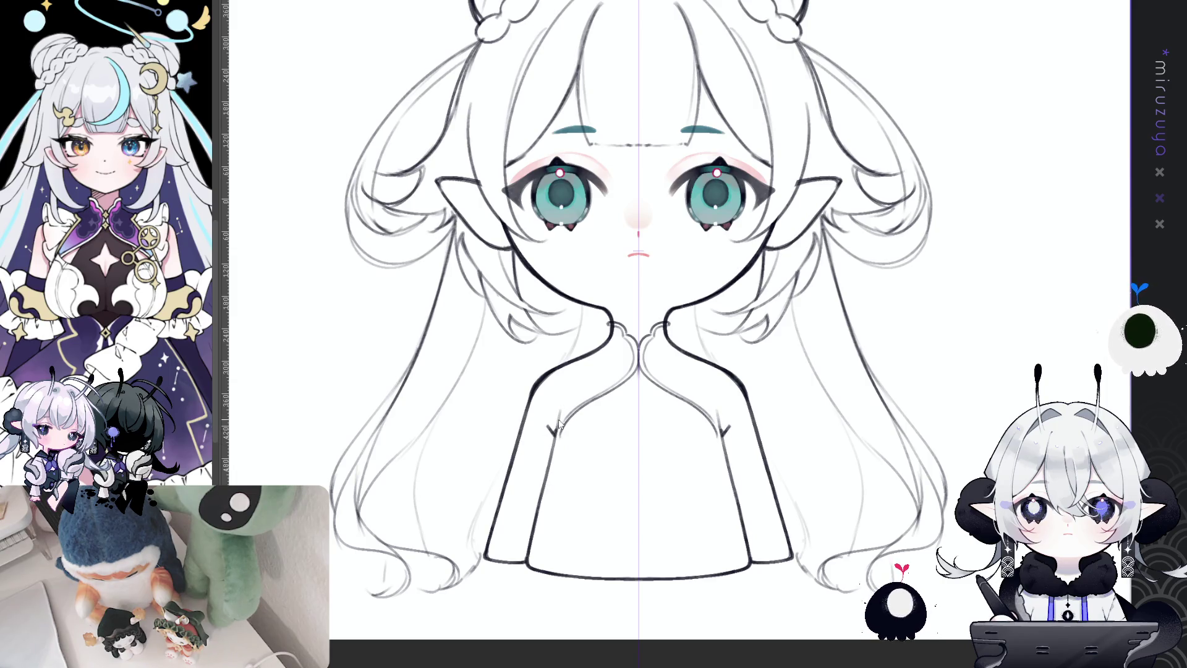
pyautogui.moveTo(549, 445); pyautogui.dragTo(547, 490)
pyautogui.hotkey('ctrl', 'z')
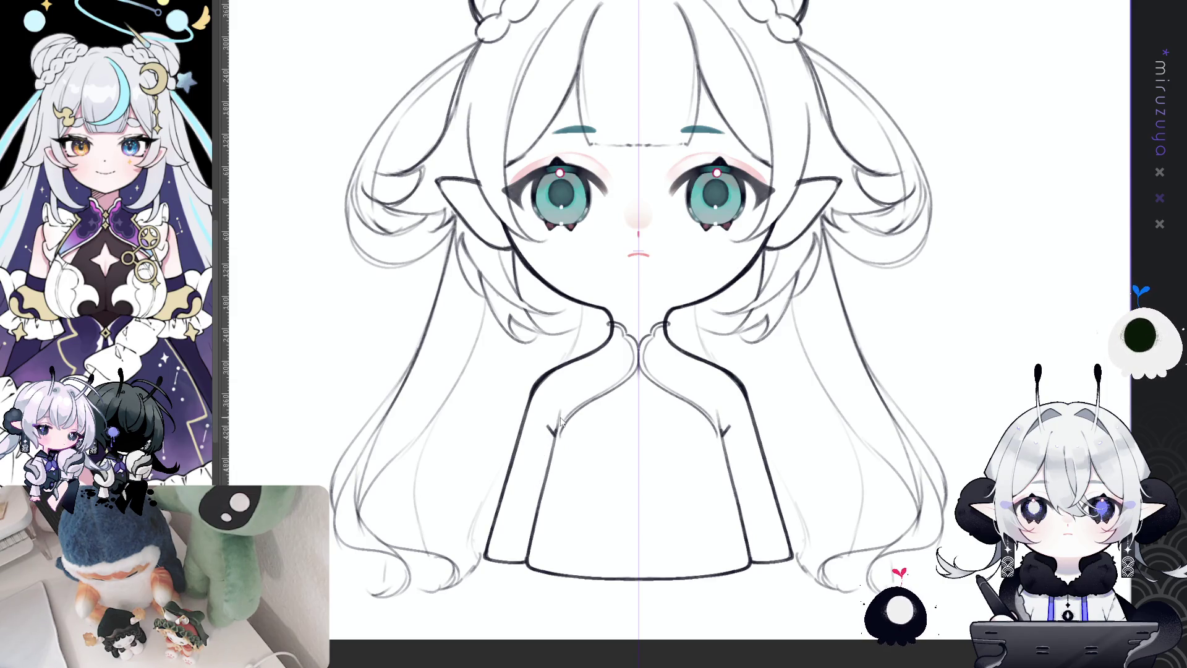
pyautogui.moveTo(548, 439); pyautogui.dragTo(565, 505)
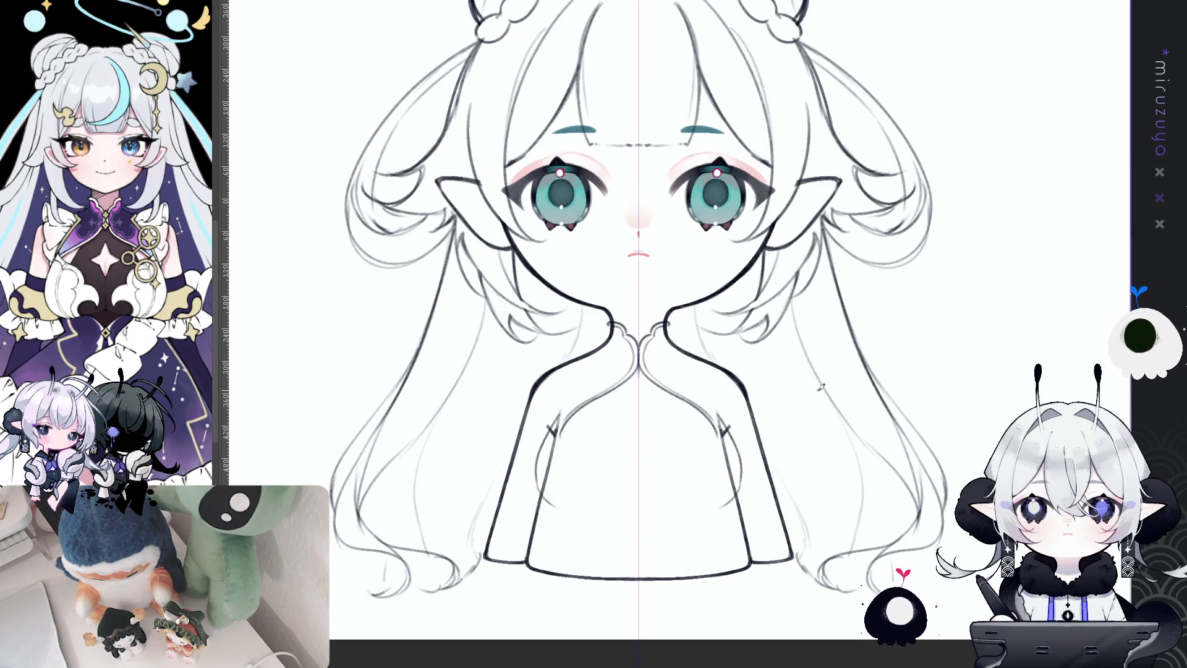
pyautogui.hotkey('ctrl', 'z')
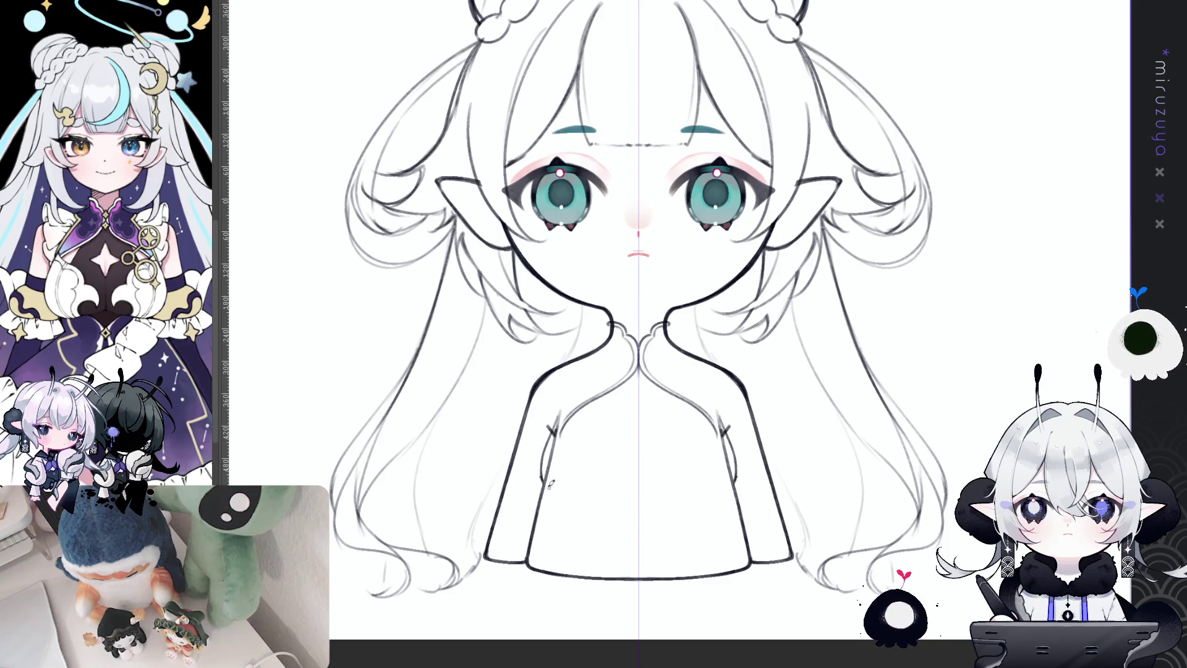
# - Sketch the mirrored under-chest curve, the torso centre line and strokes down the chest sides
pyautogui.moveTo(550, 483)
pyautogui.mouseDown()
pyautogui.moveTo(592, 504)
pyautogui.moveTo(563, 498)
pyautogui.moveTo(630, 499)
pyautogui.mouseUp()
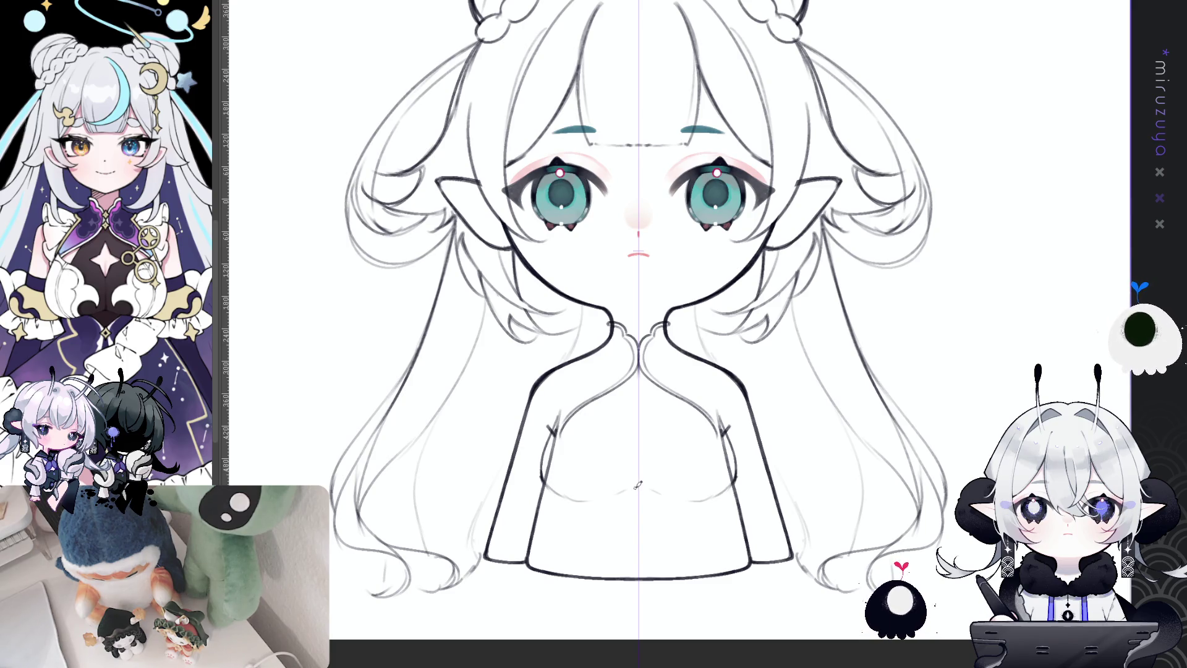
pyautogui.moveTo(556, 490); pyautogui.dragTo(591, 503)
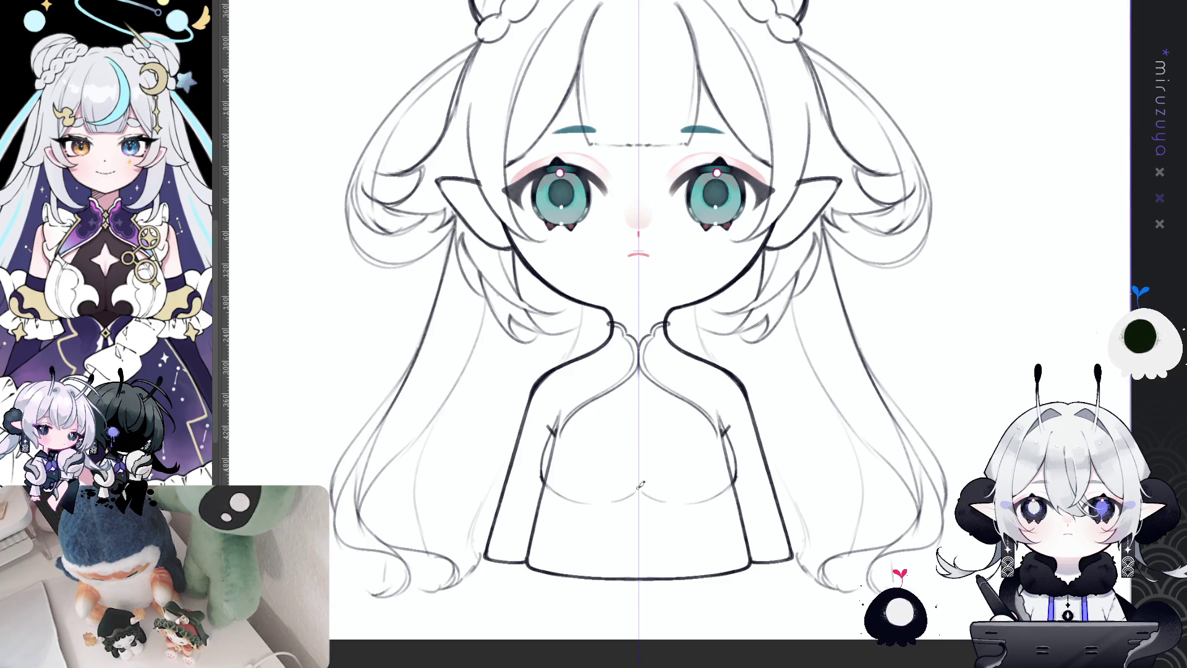
pyautogui.moveTo(641, 434); pyautogui.dragTo(639, 483)
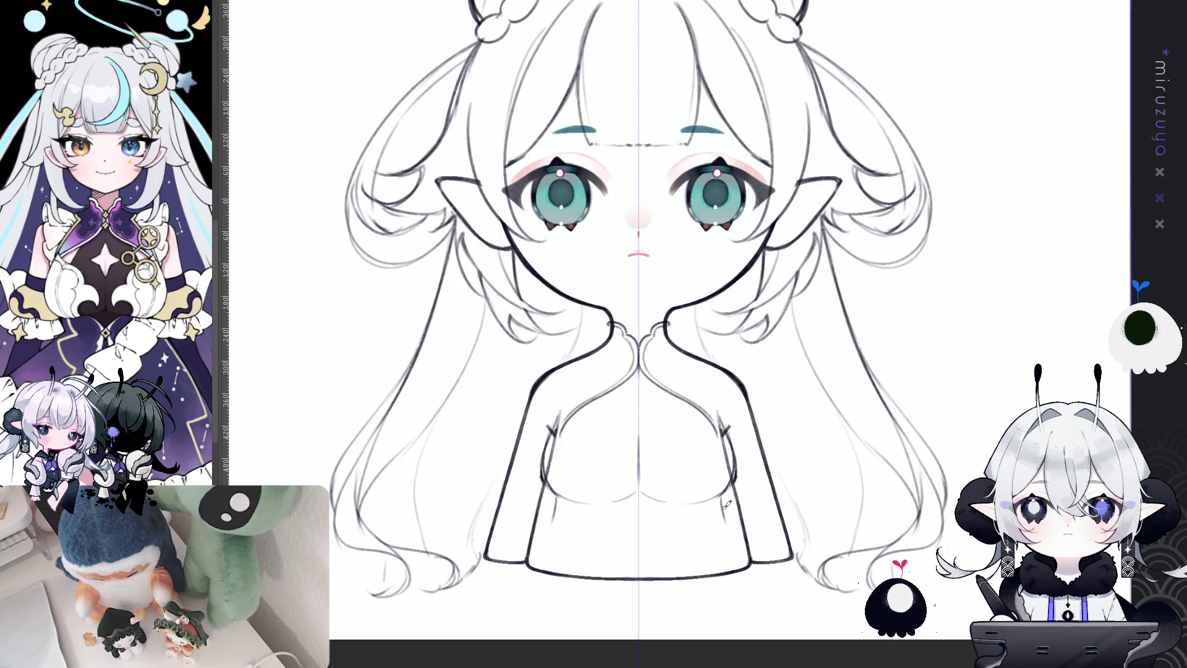
pyautogui.moveTo(720, 495); pyautogui.dragTo(723, 508)
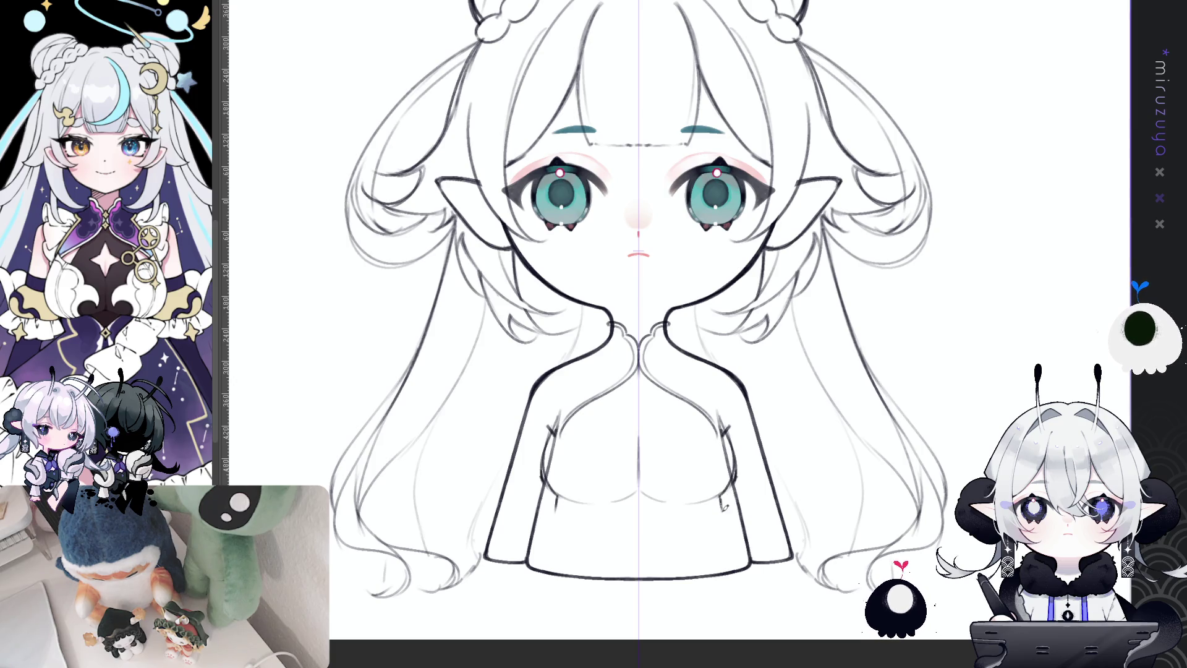
pyautogui.moveTo(721, 495); pyautogui.dragTo(742, 552)
pyautogui.hotkey('ctrl', 'z')
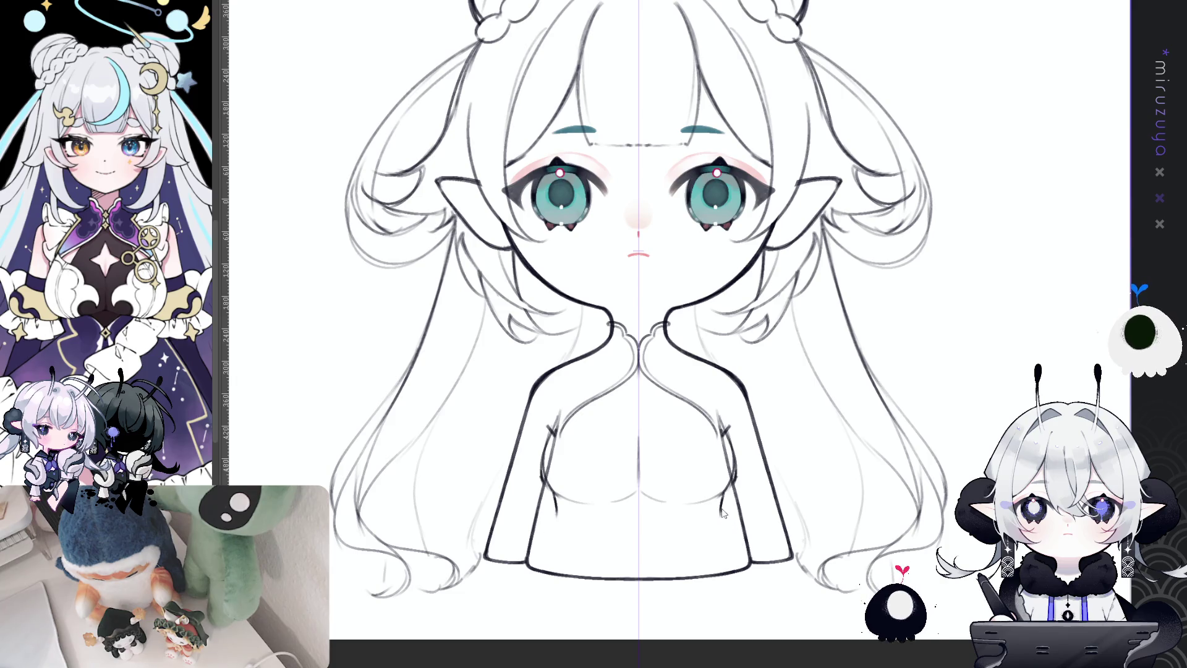
pyautogui.moveTo(725, 514); pyautogui.dragTo(750, 564)
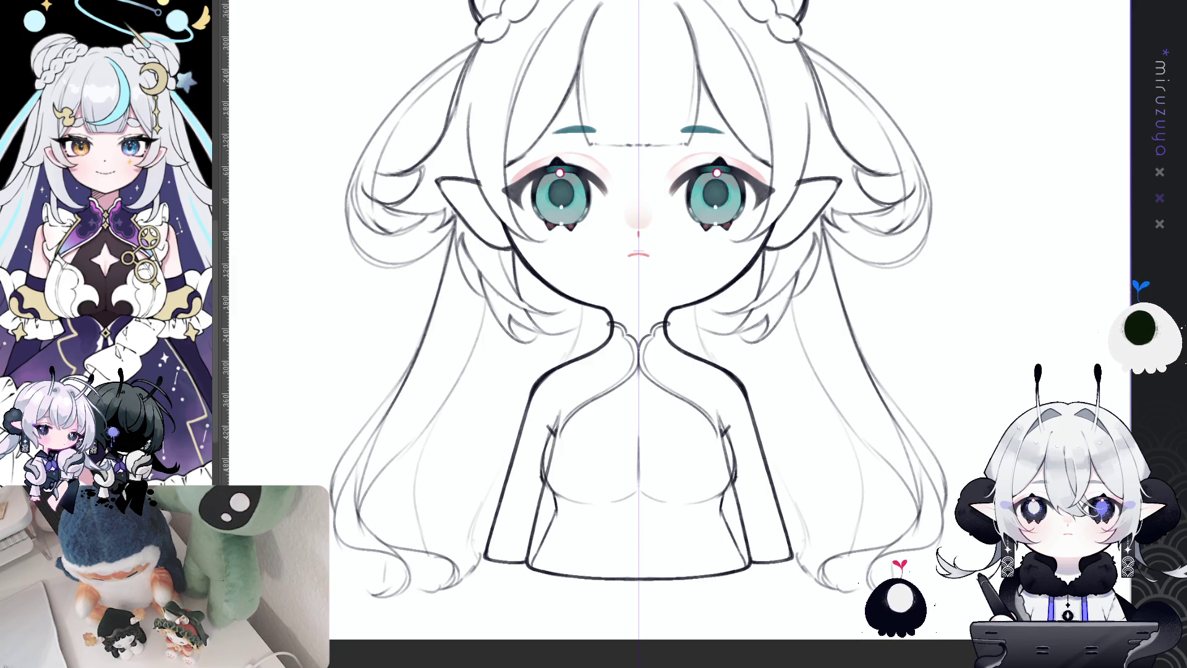
# - Redraw a small right chest stroke and a line down the torso's right side
pyautogui.moveTo(908, 442); pyautogui.dragTo(900, 431)
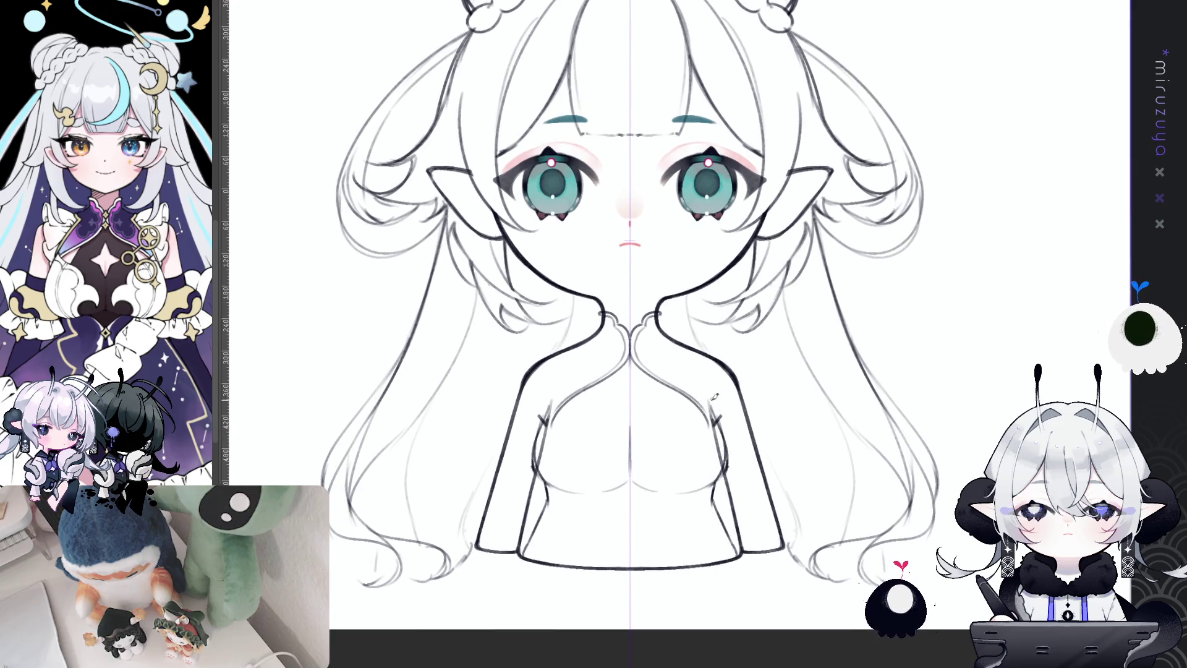
pyautogui.moveTo(717, 492)
pyautogui.mouseDown()
pyautogui.moveTo(714, 513)
pyautogui.moveTo(739, 553)
pyautogui.mouseUp()
pyautogui.hotkey('ctrl', 'z')
pyautogui.moveTo(711, 490); pyautogui.dragTo(722, 505)
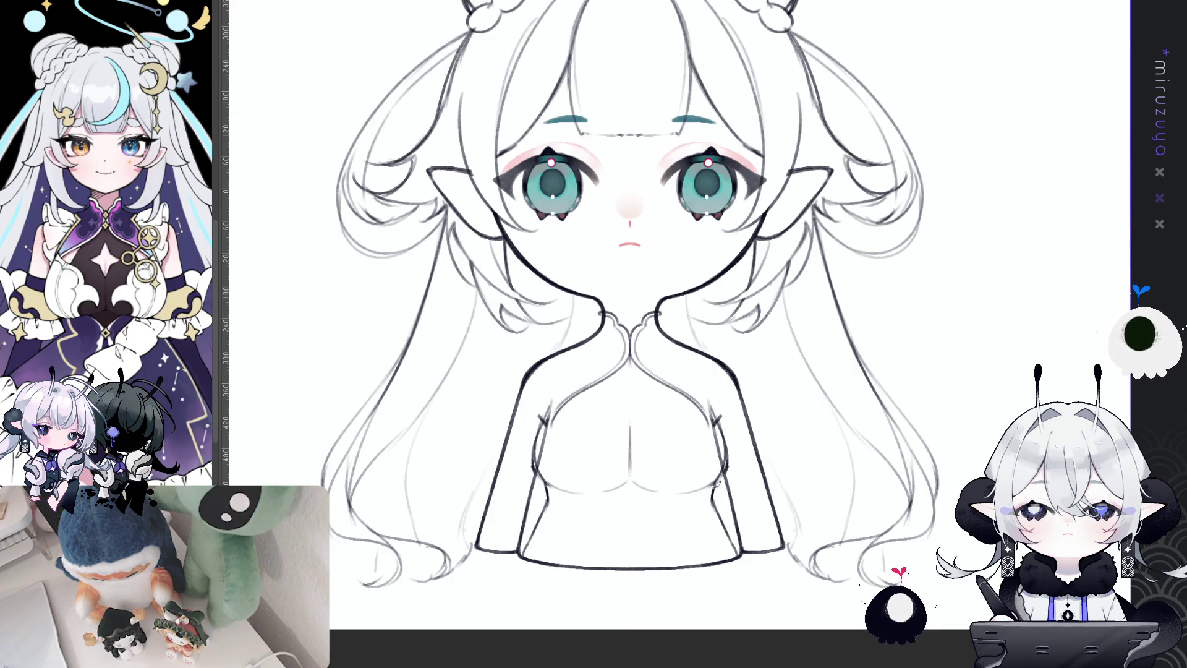
pyautogui.moveTo(723, 471)
pyautogui.mouseDown()
pyautogui.moveTo(745, 490)
pyautogui.moveTo(719, 534)
pyautogui.moveTo(649, 583)
pyautogui.mouseUp()
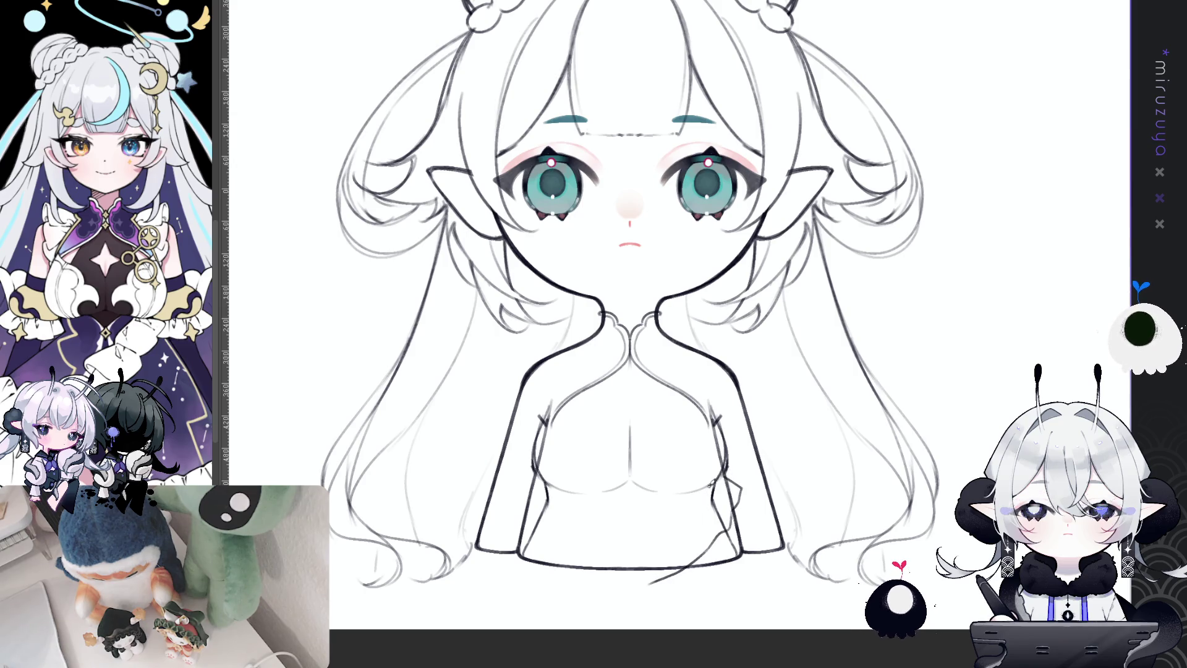
# - Sketch jagged ruffle folds and loops along the lower torso and hem
pyautogui.moveTo(698, 498); pyautogui.dragTo(630, 562)
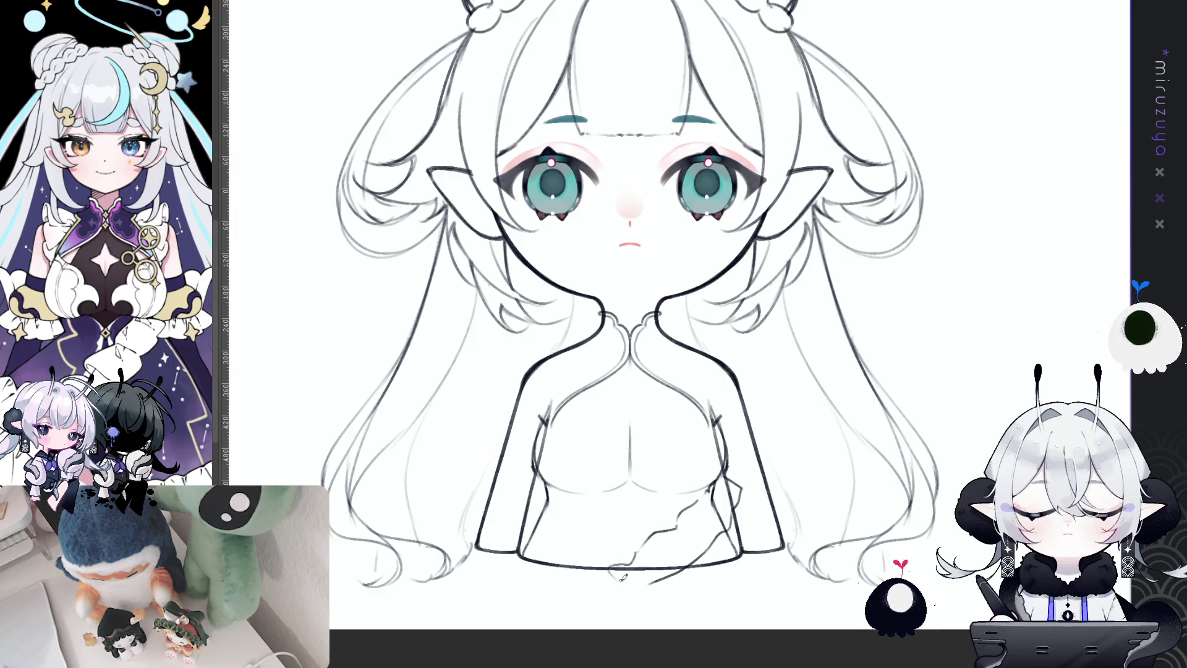
pyautogui.moveTo(615, 566)
pyautogui.mouseDown()
pyautogui.moveTo(619, 590)
pyautogui.moveTo(664, 575)
pyautogui.mouseUp()
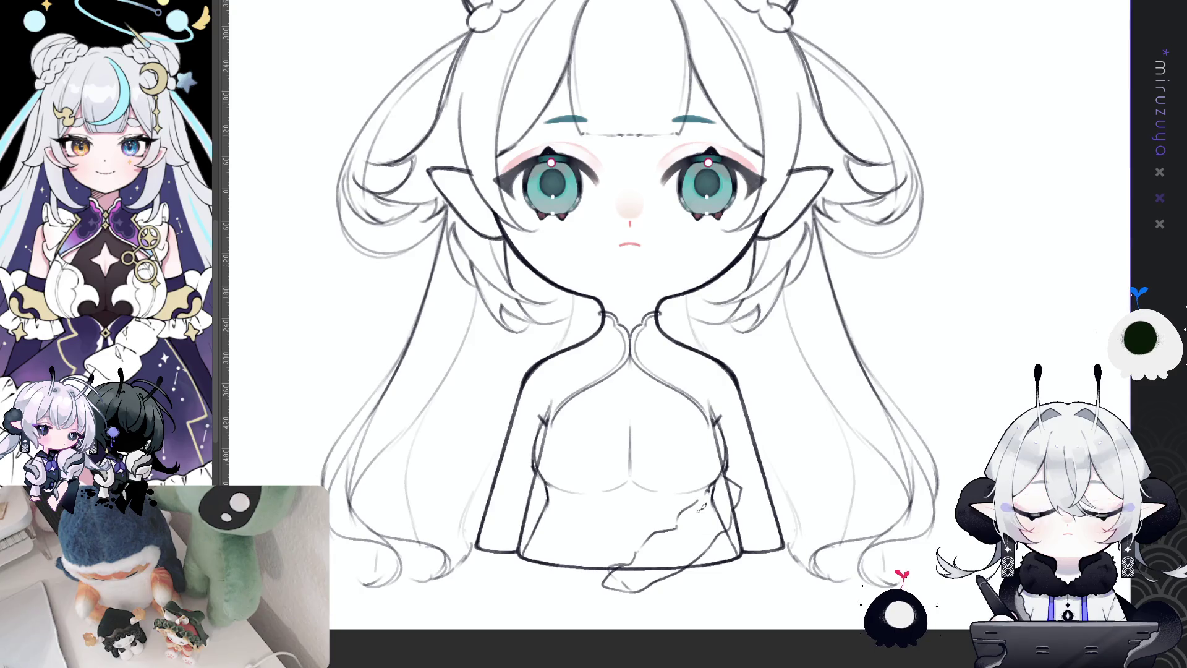
pyautogui.moveTo(728, 501)
pyautogui.mouseDown()
pyautogui.moveTo(695, 557)
pyautogui.moveTo(644, 581)
pyautogui.mouseUp()
pyautogui.moveTo(665, 541); pyautogui.dragTo(640, 574)
pyautogui.moveTo(789, 459); pyautogui.dragTo(680, 431)
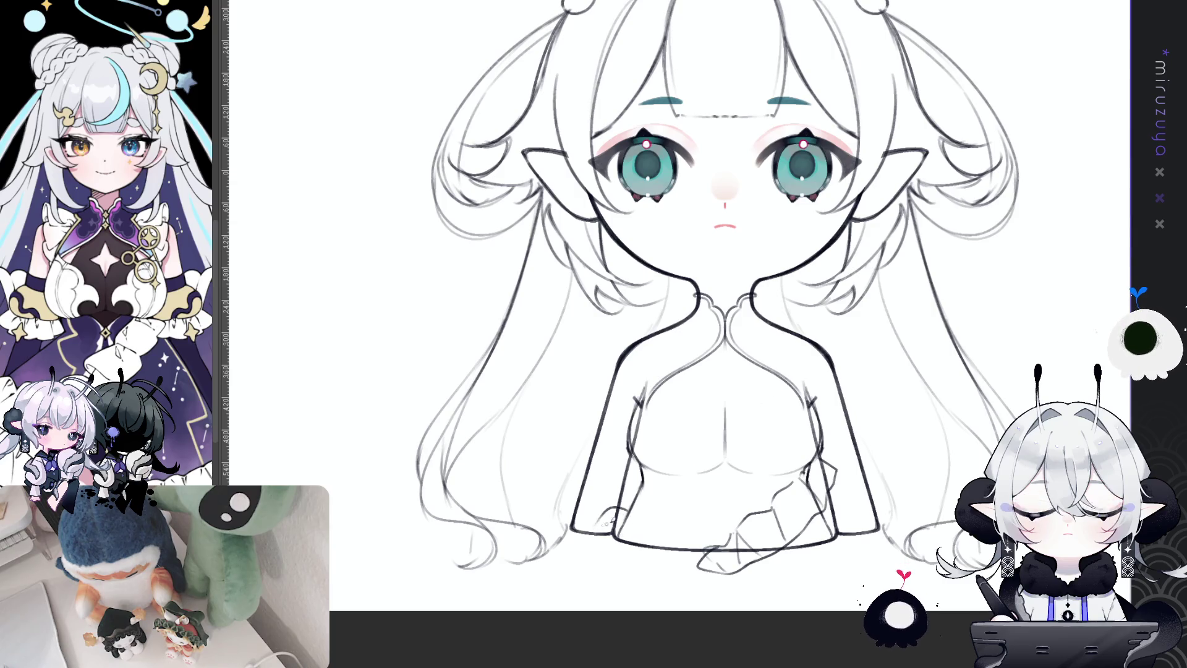
pyautogui.moveTo(609, 517)
pyautogui.mouseDown()
pyautogui.moveTo(589, 549)
pyautogui.moveTo(624, 542)
pyautogui.mouseUp()
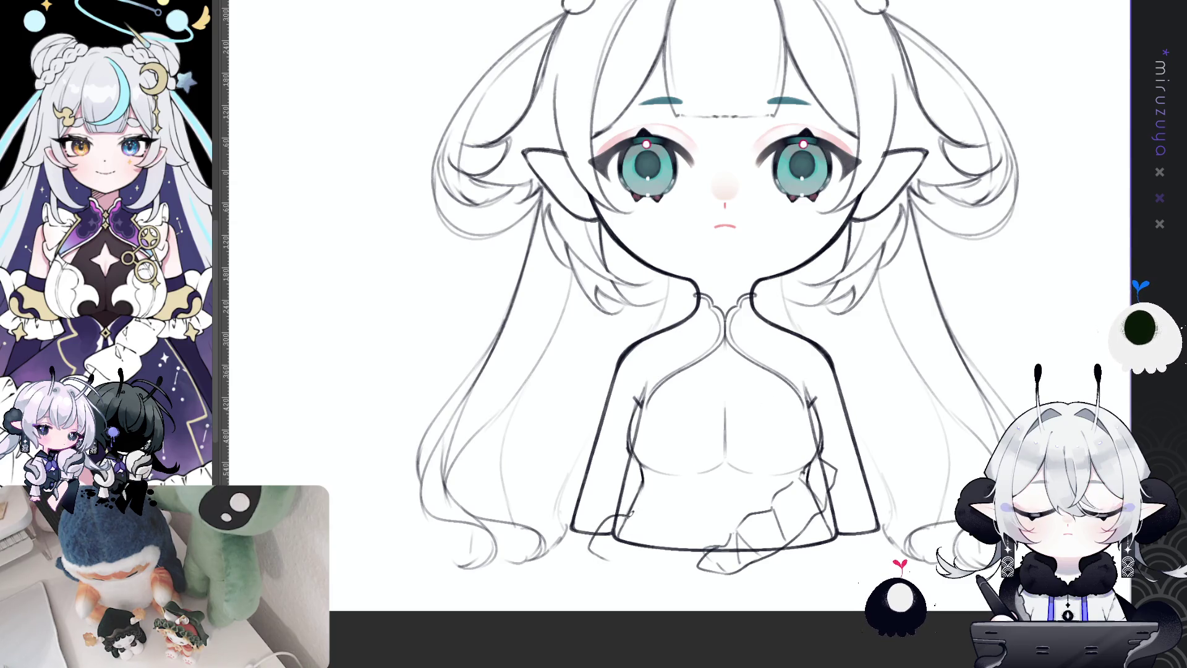
pyautogui.moveTo(713, 526)
pyautogui.mouseDown()
pyautogui.moveTo(646, 534)
pyautogui.moveTo(614, 558)
pyautogui.mouseUp()
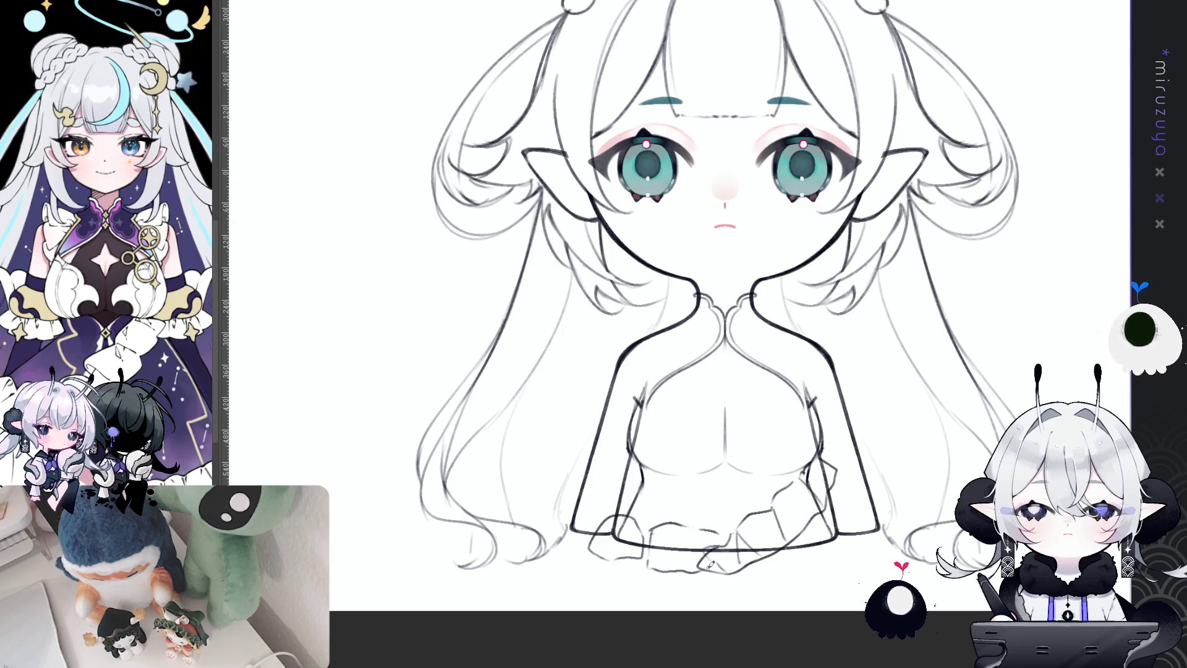
# - Restore the vertical symmetry guide and undo the under-chest lines
pyautogui.moveTo(666, 567); pyautogui.dragTo(615, 558)
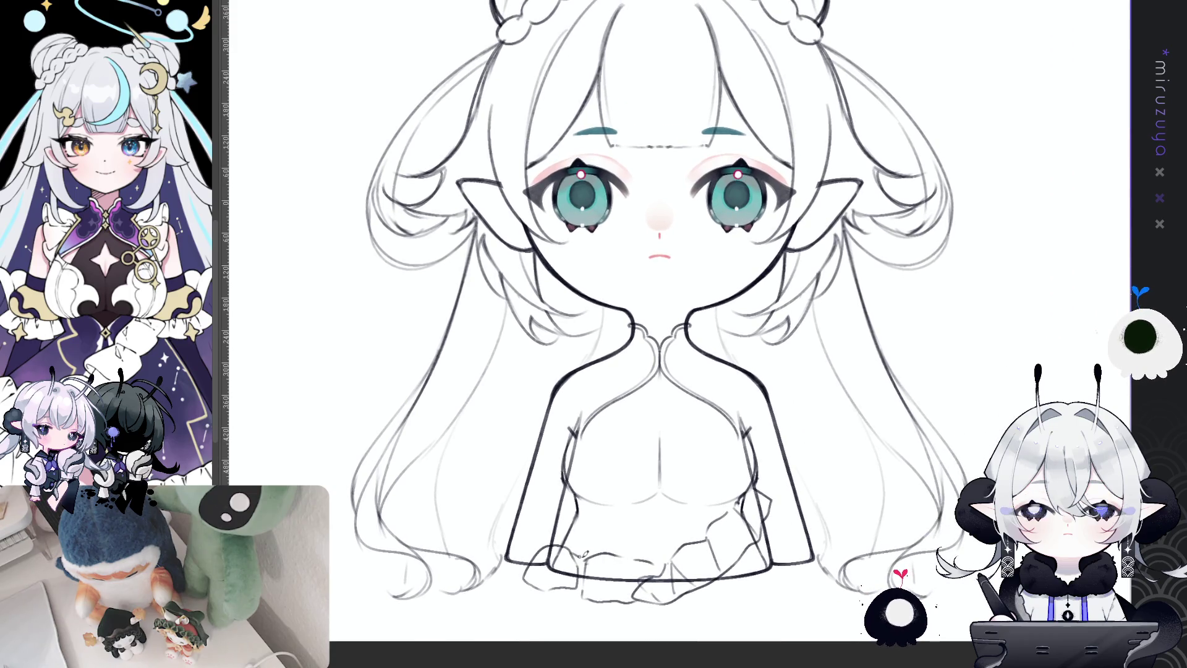
pyautogui.moveTo(846, 494); pyautogui.dragTo(822, 507)
pyautogui.hotkey('ctrl', ';')
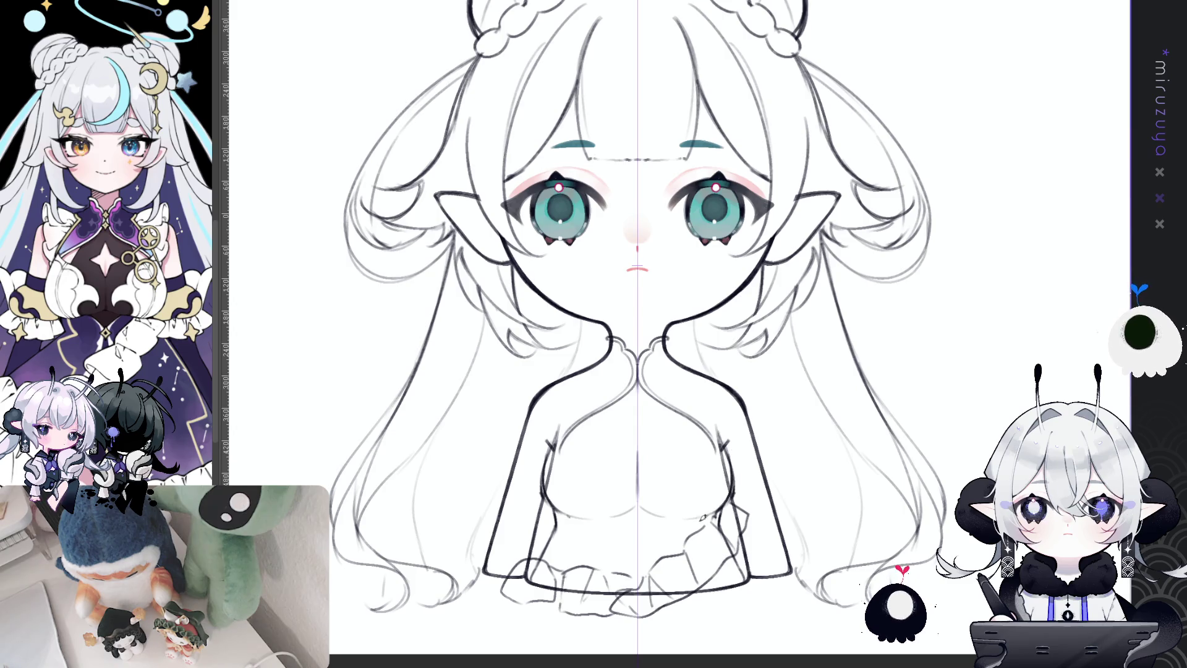
pyautogui.hotkey('ctrl', 'z')
# - Draw mirrored under-chest lines and larger chest curls with upward tails
pyautogui.moveTo(652, 516); pyautogui.dragTo(690, 520)
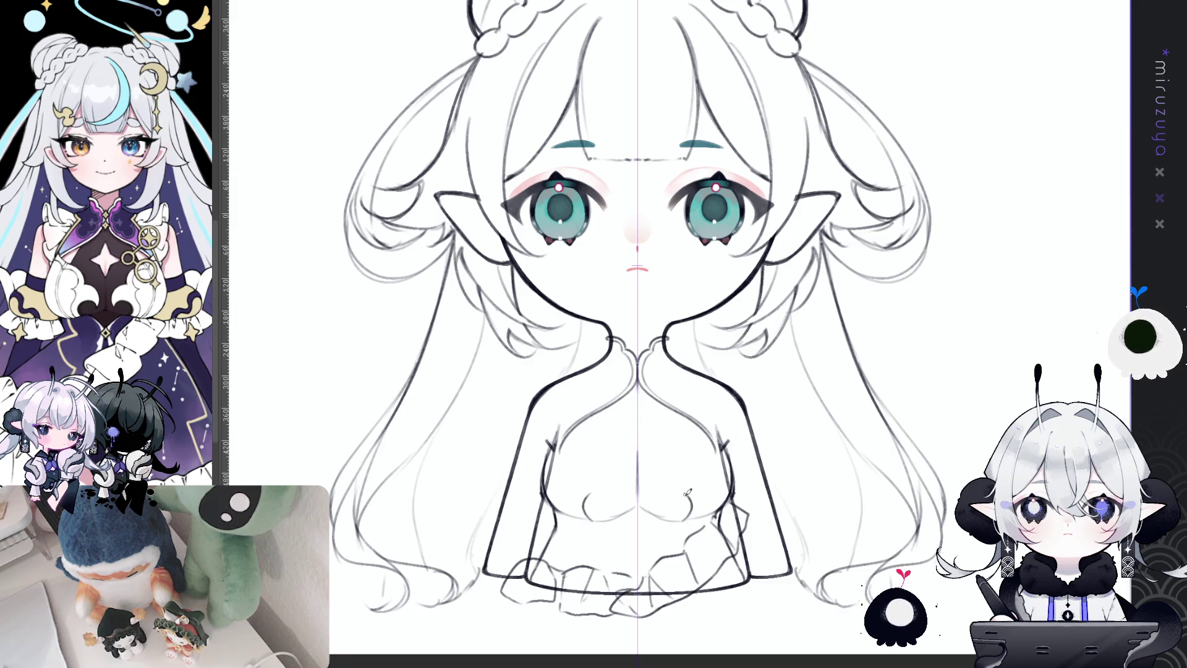
pyautogui.moveTo(677, 513); pyautogui.dragTo(665, 494)
pyautogui.hotkey('ctrl', 'z')
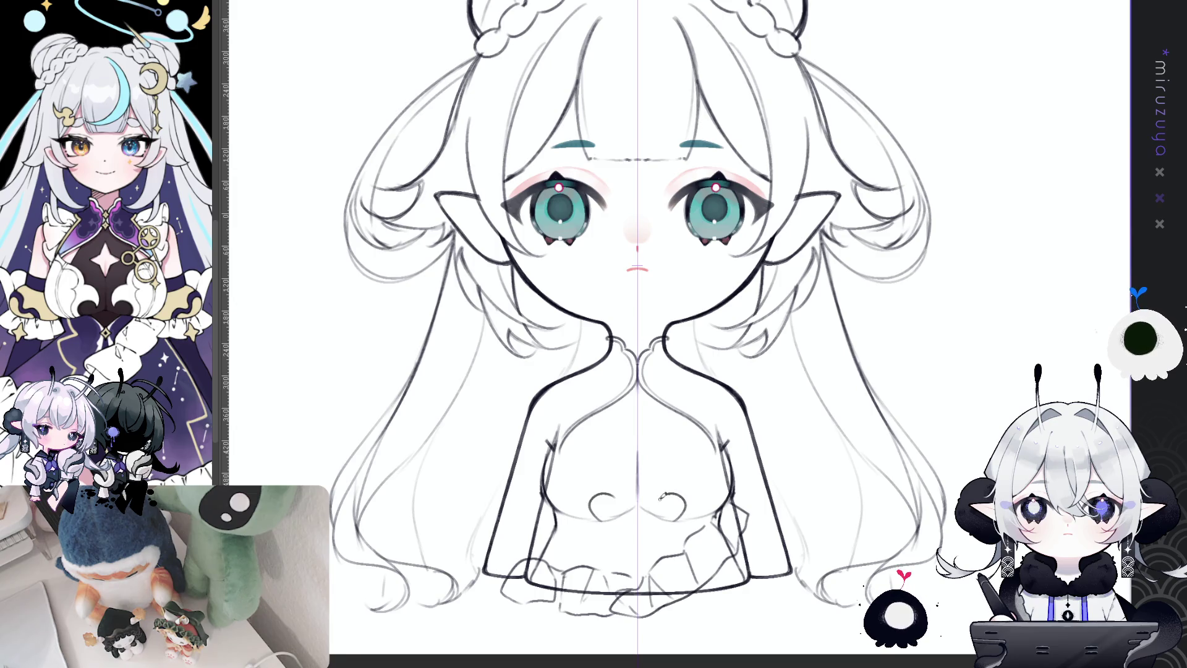
pyautogui.hotkey('ctrl', 'z')
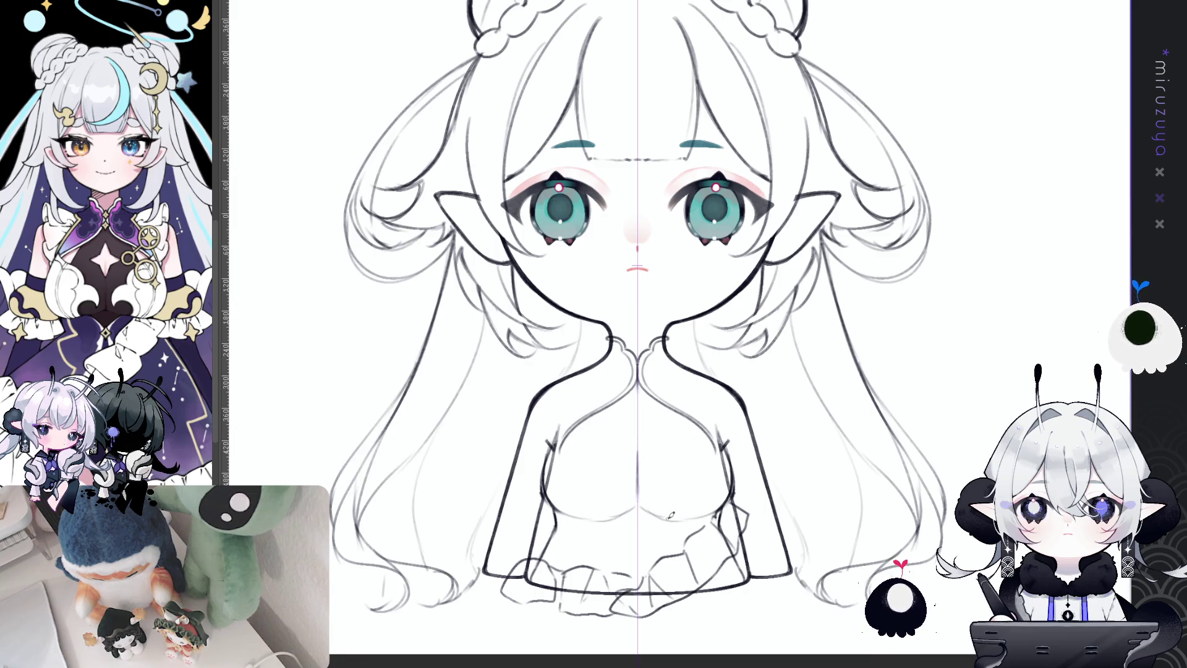
pyautogui.moveTo(683, 518)
pyautogui.mouseDown()
pyautogui.moveTo(665, 488)
pyautogui.moveTo(682, 474)
pyautogui.mouseUp()
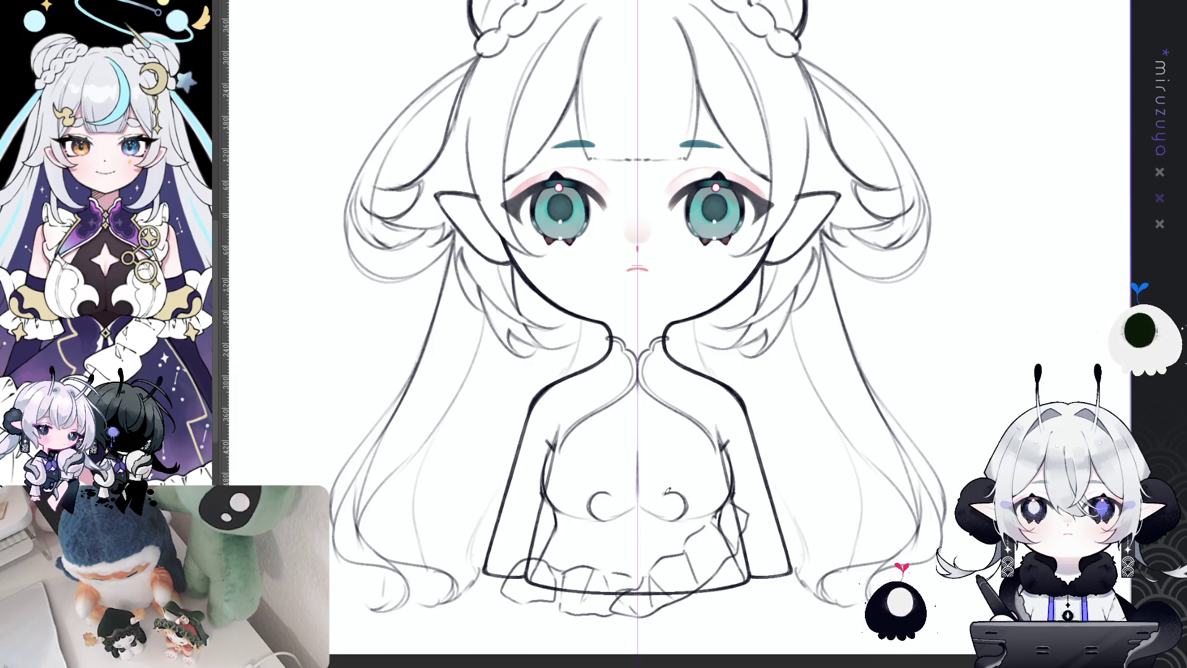
pyautogui.hotkey('ctrl', 'z')
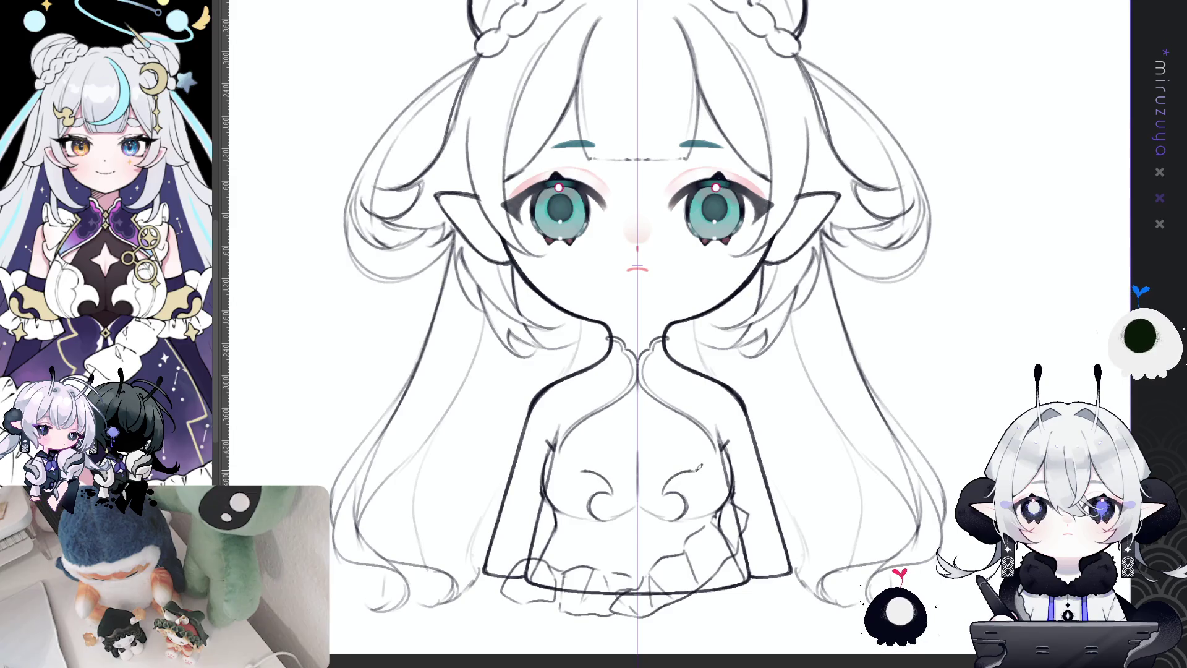
pyautogui.hotkey('ctrl', 'z')
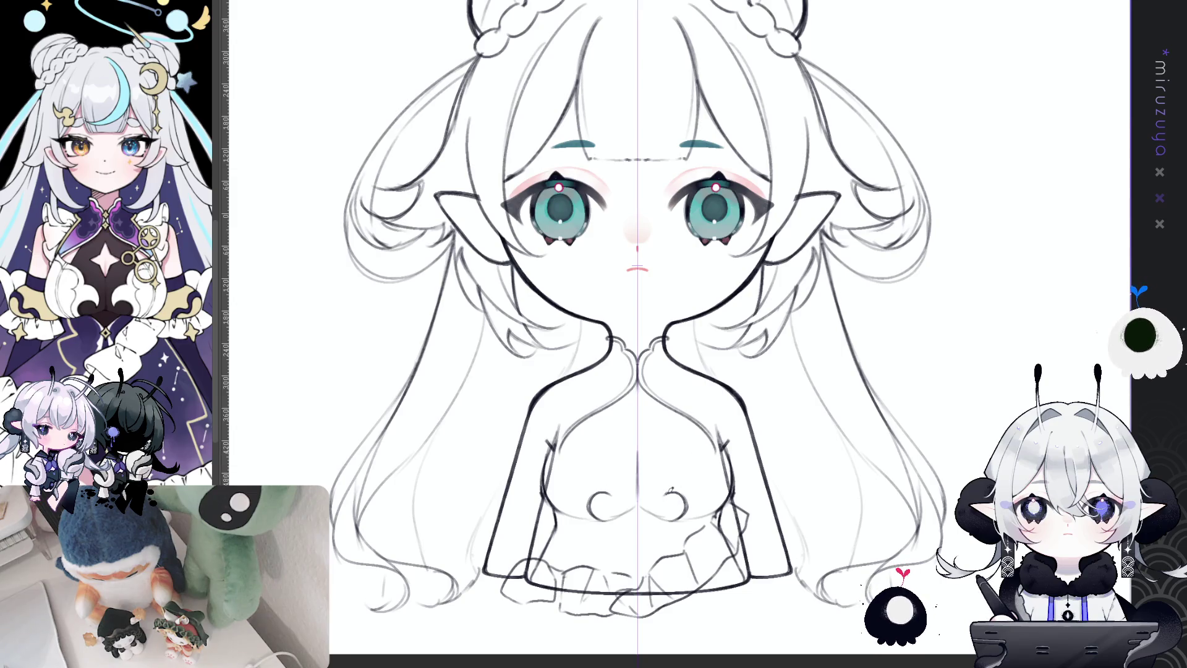
pyautogui.moveTo(687, 478); pyautogui.dragTo(718, 444)
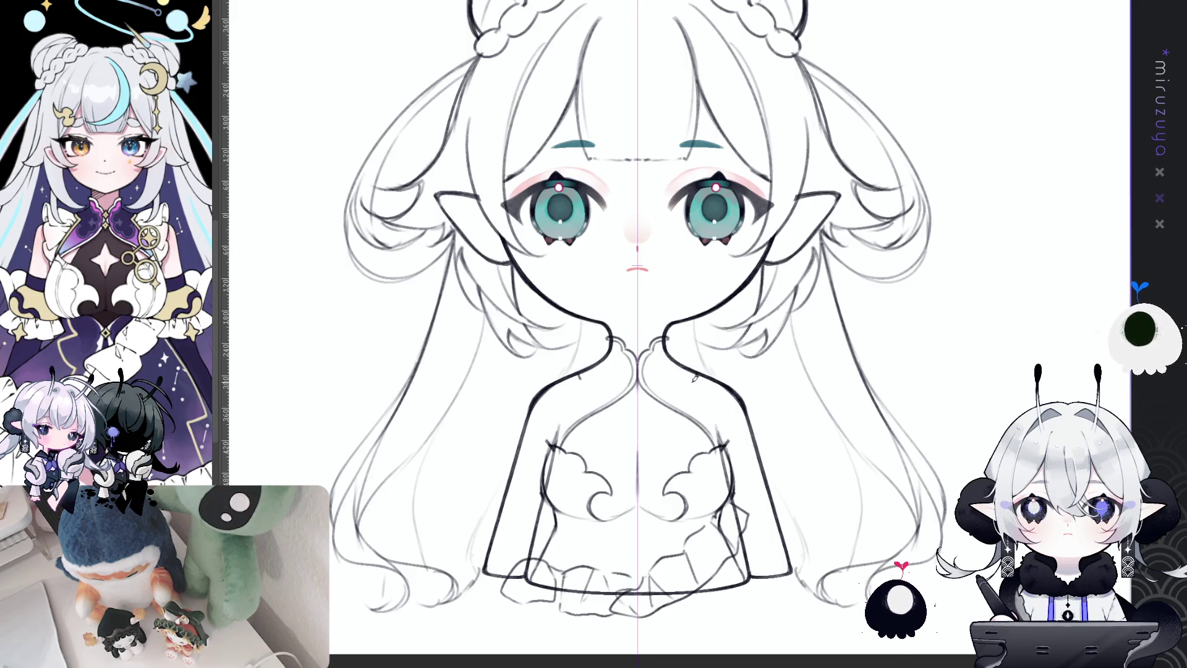
# - Add mirrored cloud outlines on the upper chest and lines down the cape's inner edges
pyautogui.moveTo(697, 386); pyautogui.dragTo(718, 440)
pyautogui.hotkey('ctrl', 'z')
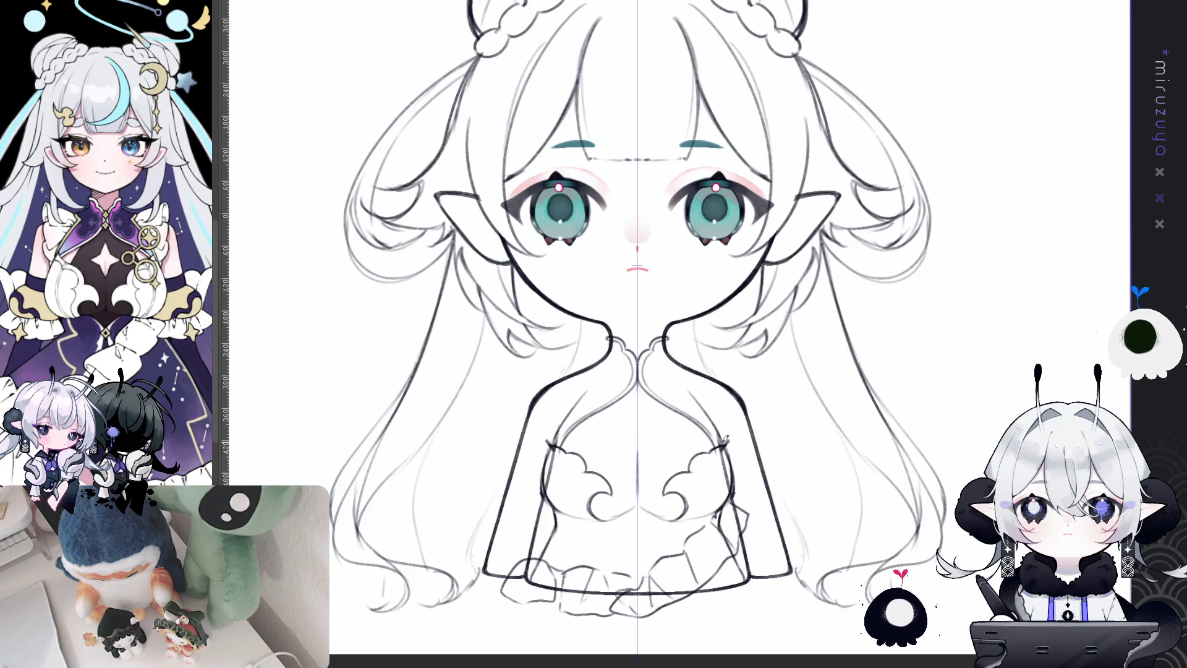
pyautogui.moveTo(696, 385); pyautogui.dragTo(728, 446)
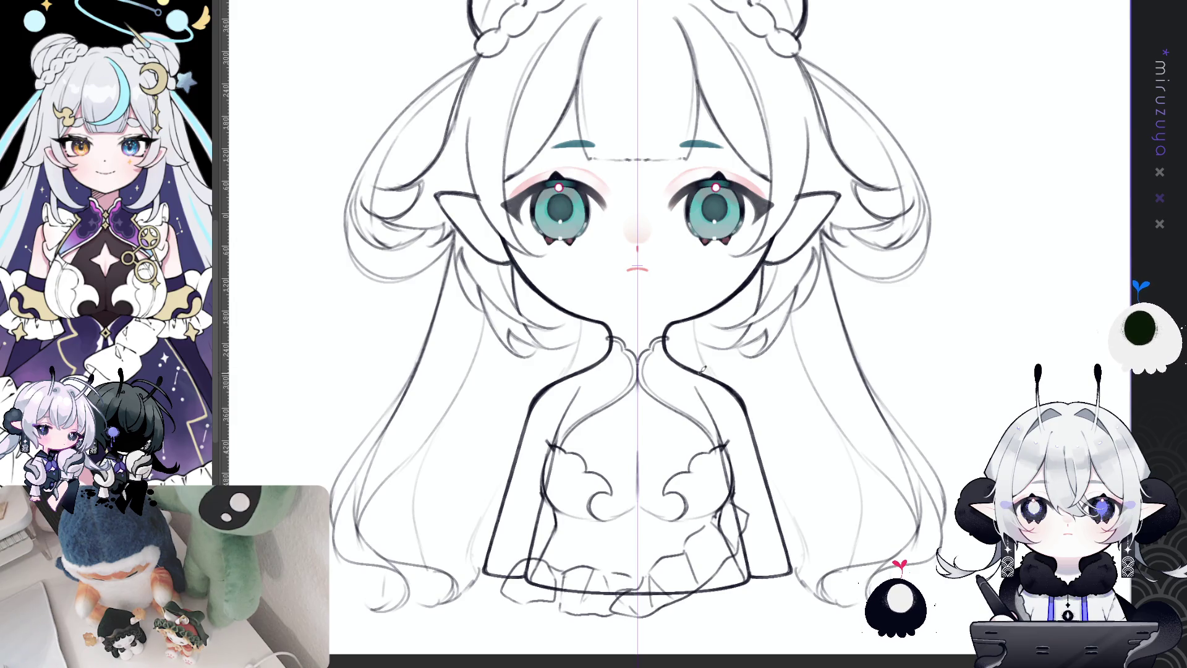
pyautogui.moveTo(689, 374); pyautogui.dragTo(725, 441)
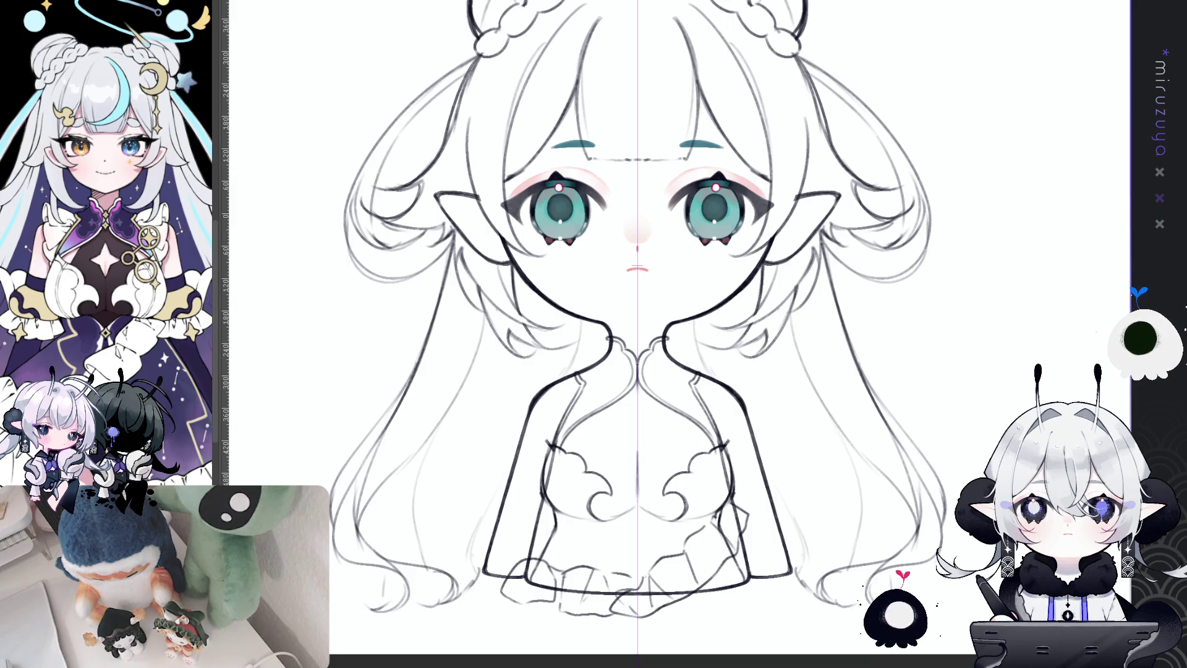
pyautogui.moveTo(718, 455)
pyautogui.mouseDown()
pyautogui.moveTo(720, 558)
pyautogui.moveTo(744, 457)
pyautogui.moveTo(728, 354)
pyautogui.mouseUp()
pyautogui.hotkey('ctrl', 'd')
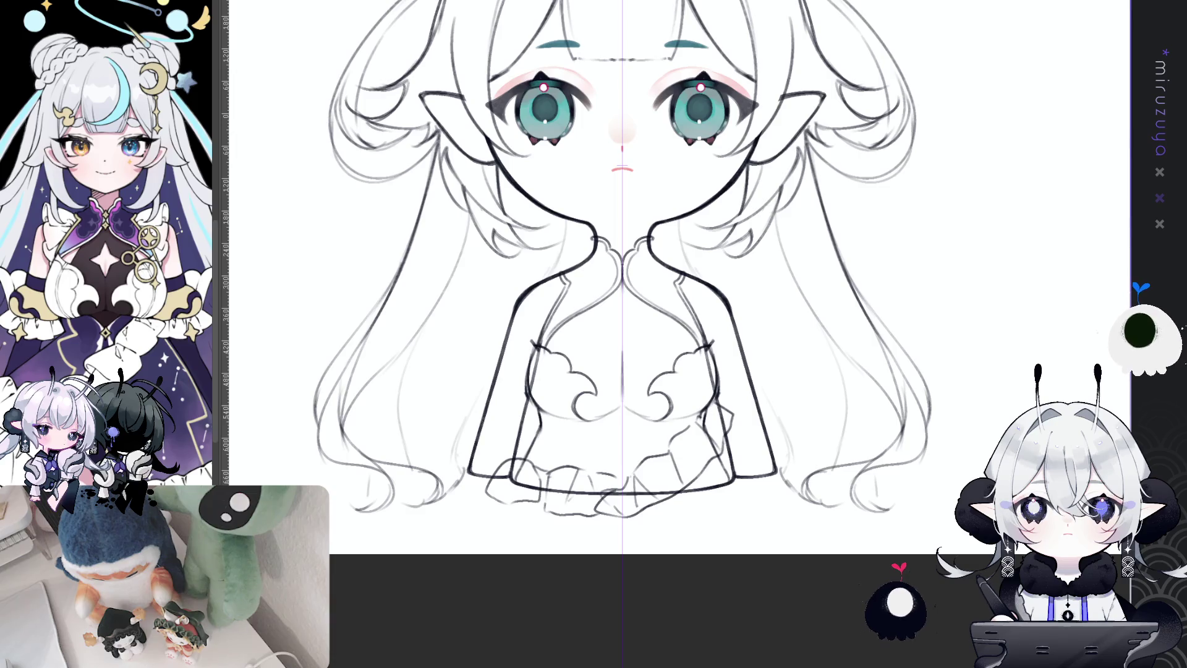
# - Add a vertical stroke beside the right cloud ruffle, discarding a trial side line
pyautogui.moveTo(710, 341)
pyautogui.mouseDown()
pyautogui.moveTo(706, 402)
pyautogui.moveTo(731, 475)
pyautogui.mouseUp()
pyautogui.moveTo(728, 414); pyautogui.dragTo(735, 485)
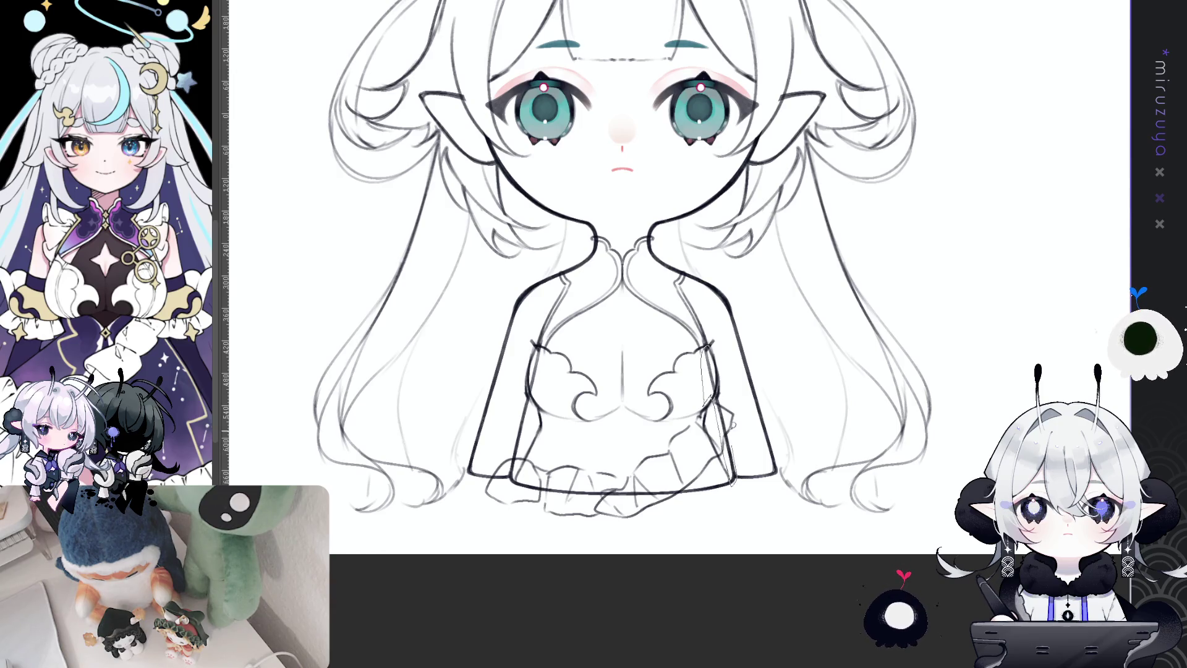
pyautogui.hotkey('ctrl', 'z')
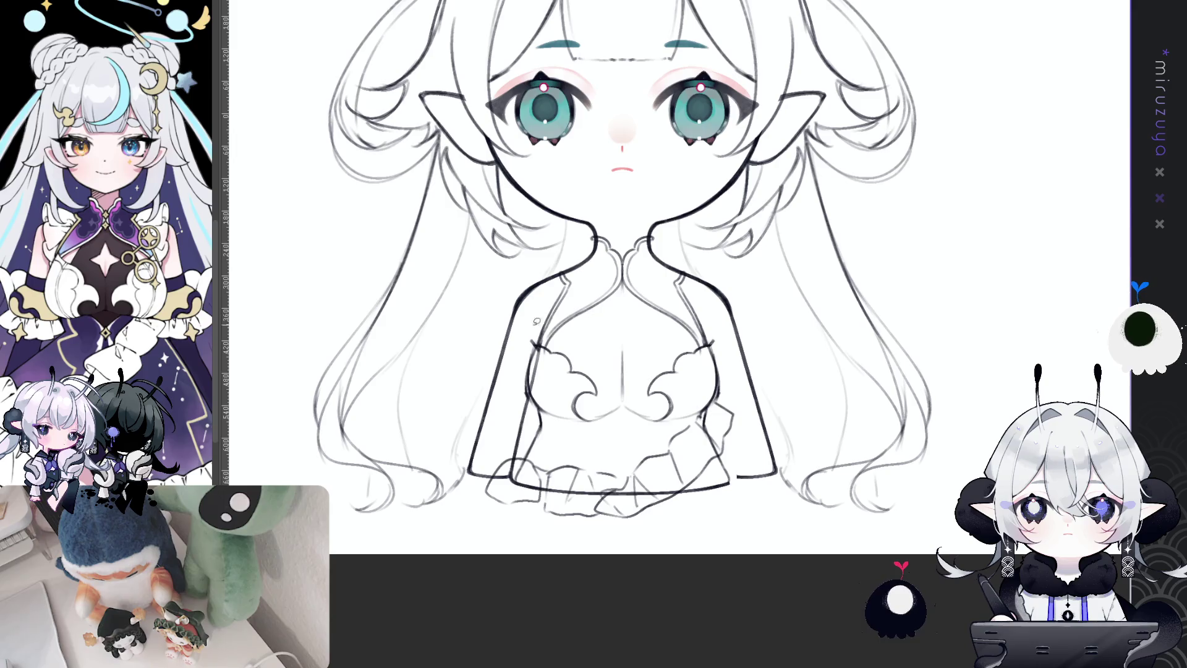
# - Delete the stray lines on the left of the top and zoom out to the whole drawing
pyautogui.moveTo(526, 399)
pyautogui.mouseDown()
pyautogui.moveTo(501, 473)
pyautogui.moveTo(545, 492)
pyautogui.mouseUp()
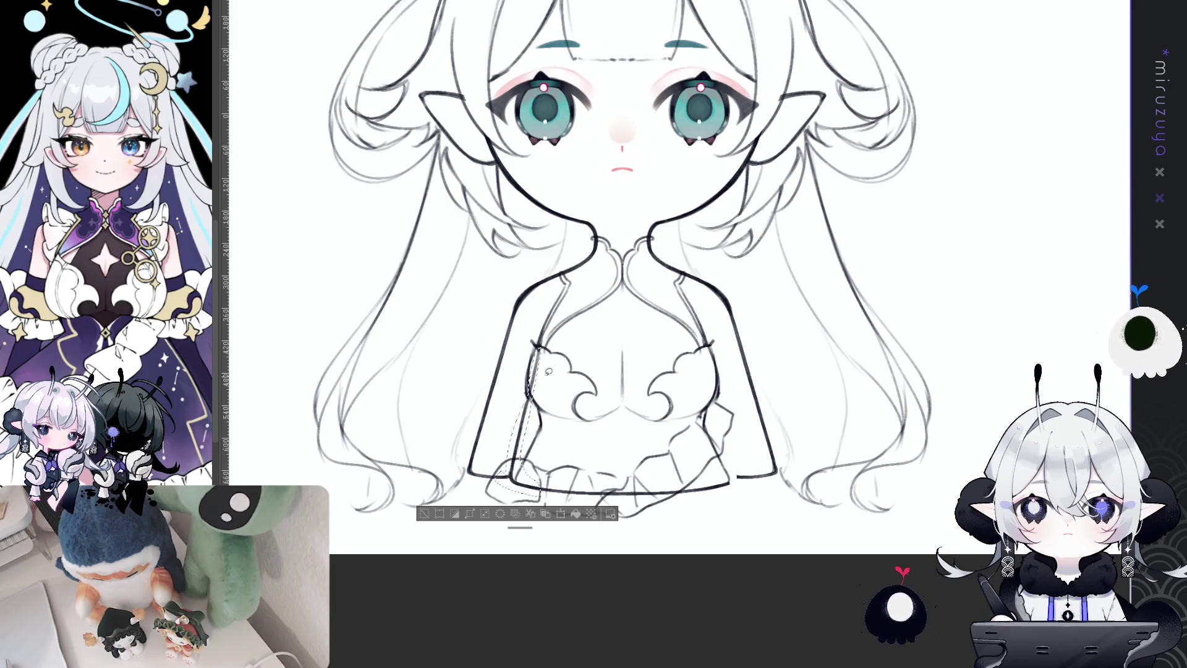
pyautogui.click(591, 514)
pyautogui.hotkey('ctrl', 'd')
pyautogui.moveTo(1075, 138); pyautogui.dragTo(1050, 227)
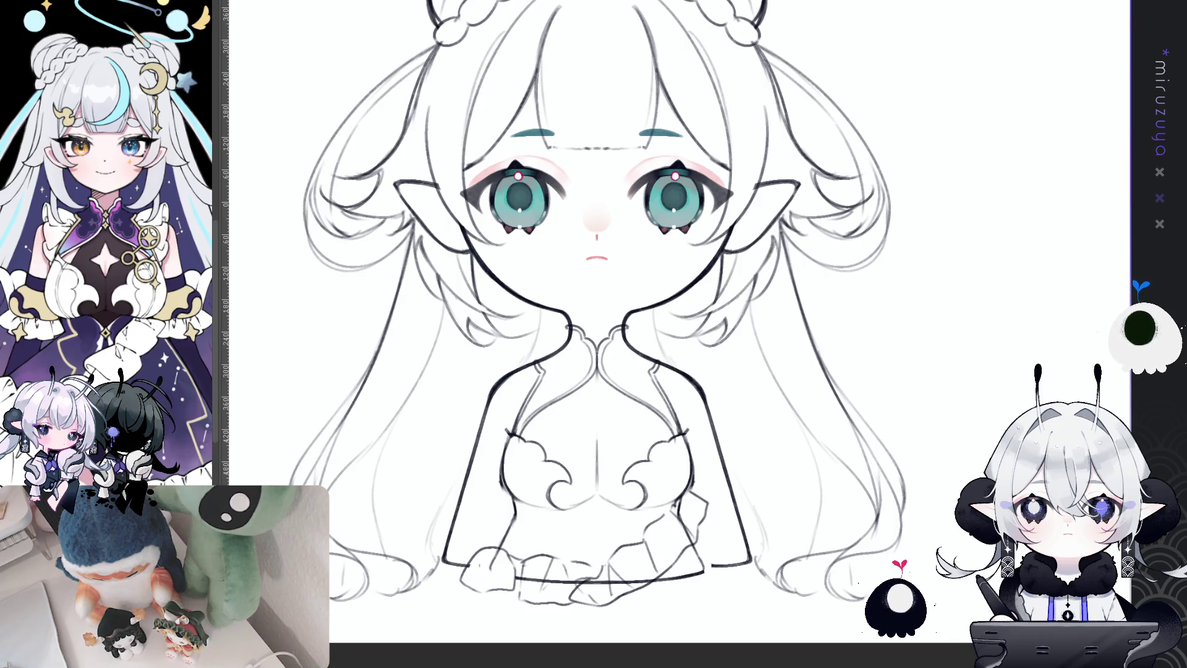
pyautogui.hotkey('ctrl', '0')
pyautogui.scroll(3, 681, 366)
pyautogui.scroll(1, 681, 367)
pyautogui.scroll(1, 686, 374)
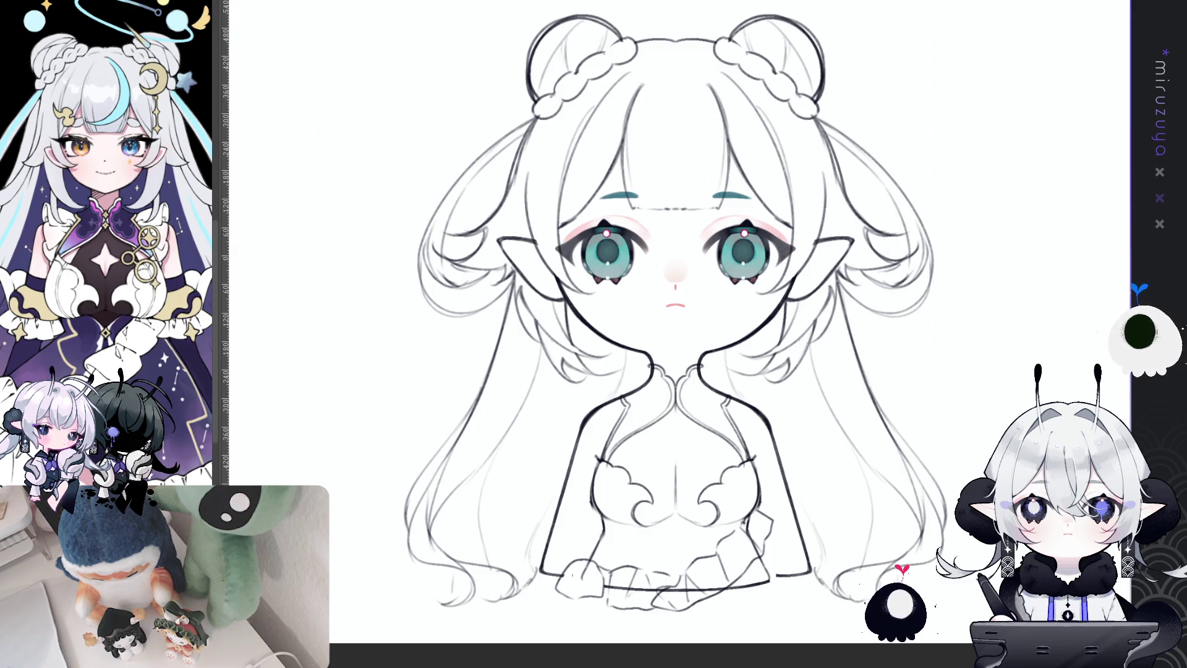
# - Lasso the stray lines along the layered hem and clear them from the layer
pyautogui.moveTo(950, 512)
pyautogui.mouseDown()
pyautogui.moveTo(954, 462)
pyautogui.moveTo(937, 470)
pyautogui.mouseUp()
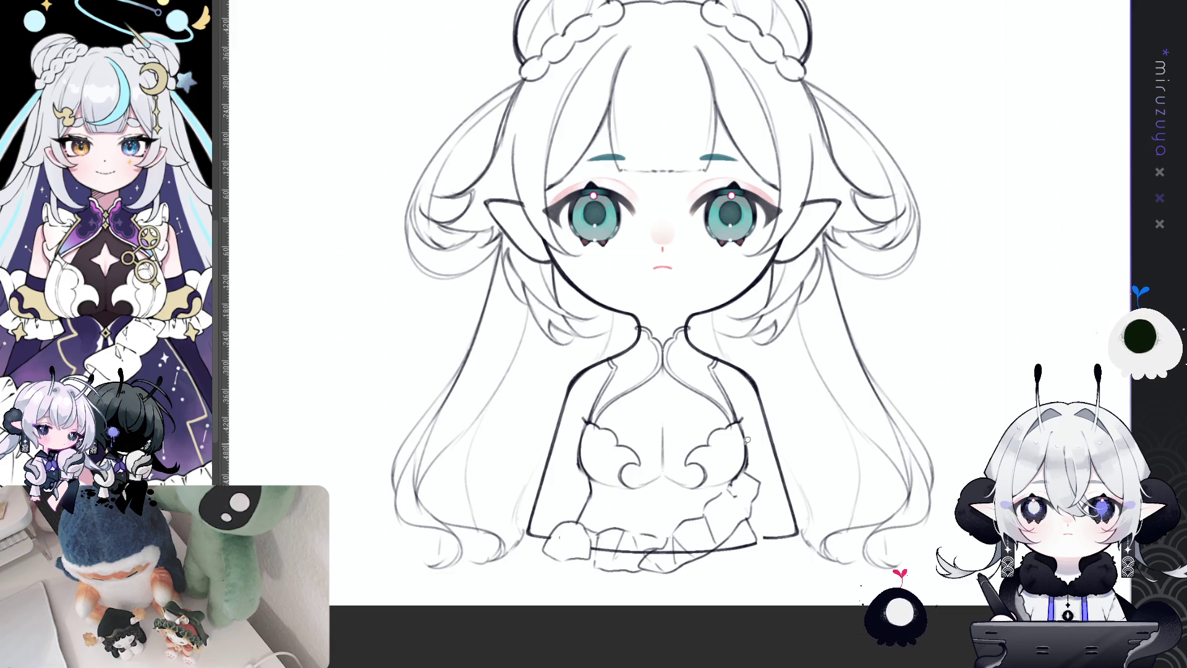
pyautogui.moveTo(714, 544); pyautogui.dragTo(585, 542)
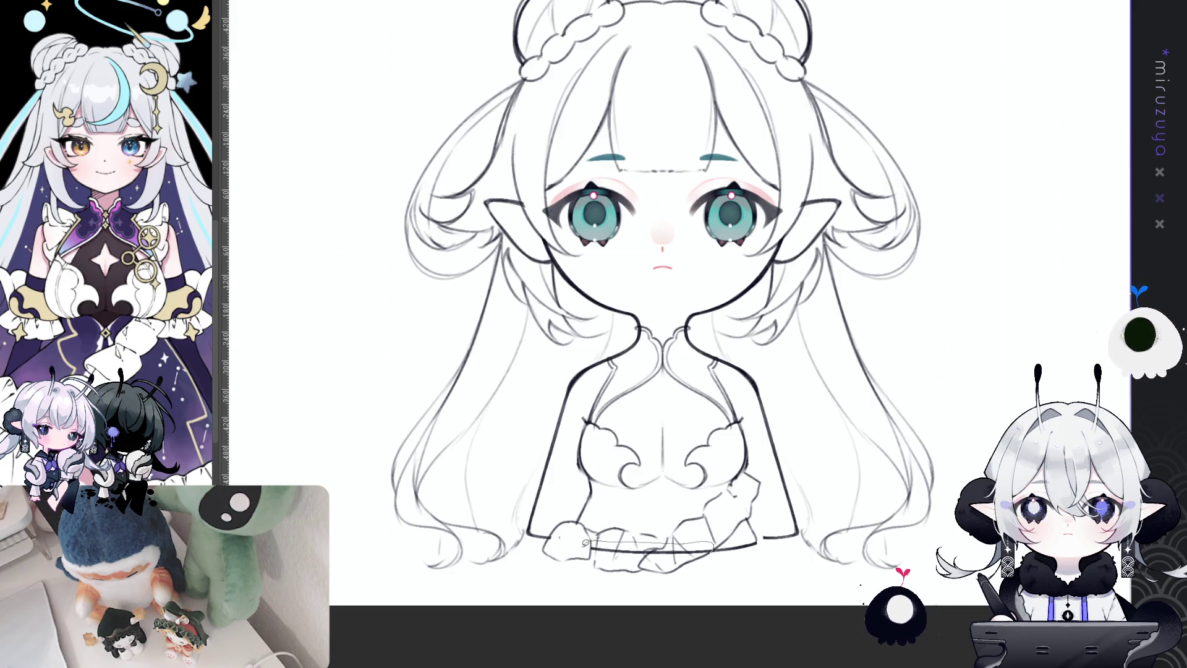
pyautogui.moveTo(689, 560); pyautogui.dragTo(685, 558)
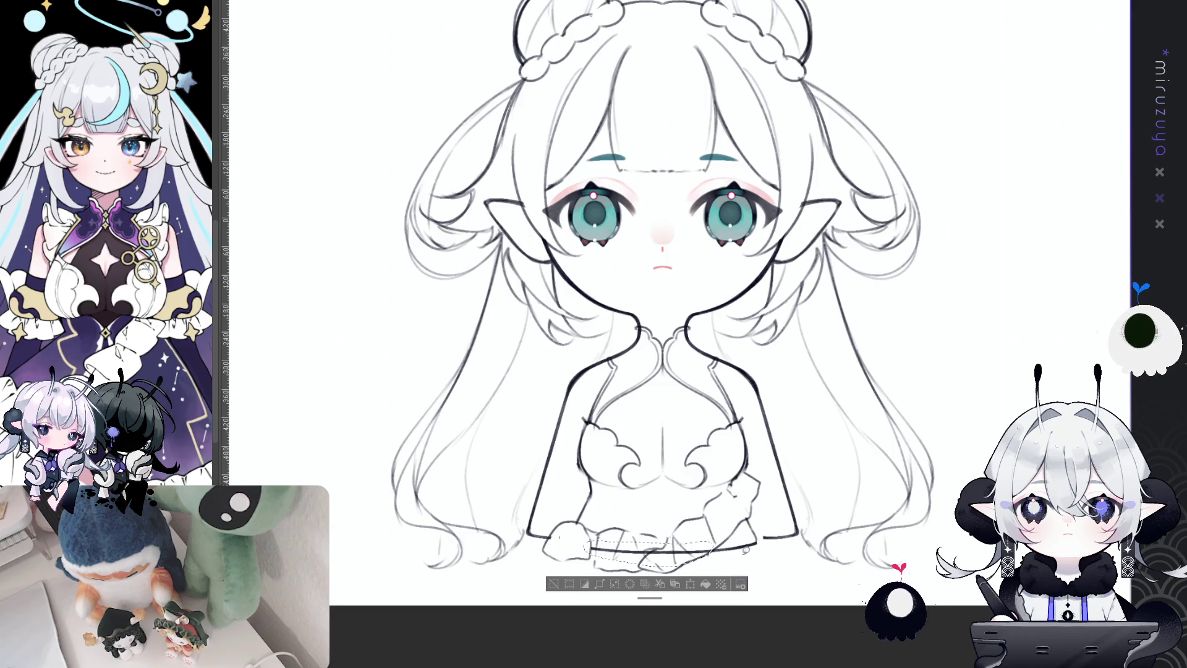
pyautogui.click(708, 587)
pyautogui.moveTo(707, 587); pyautogui.dragTo(693, 619)
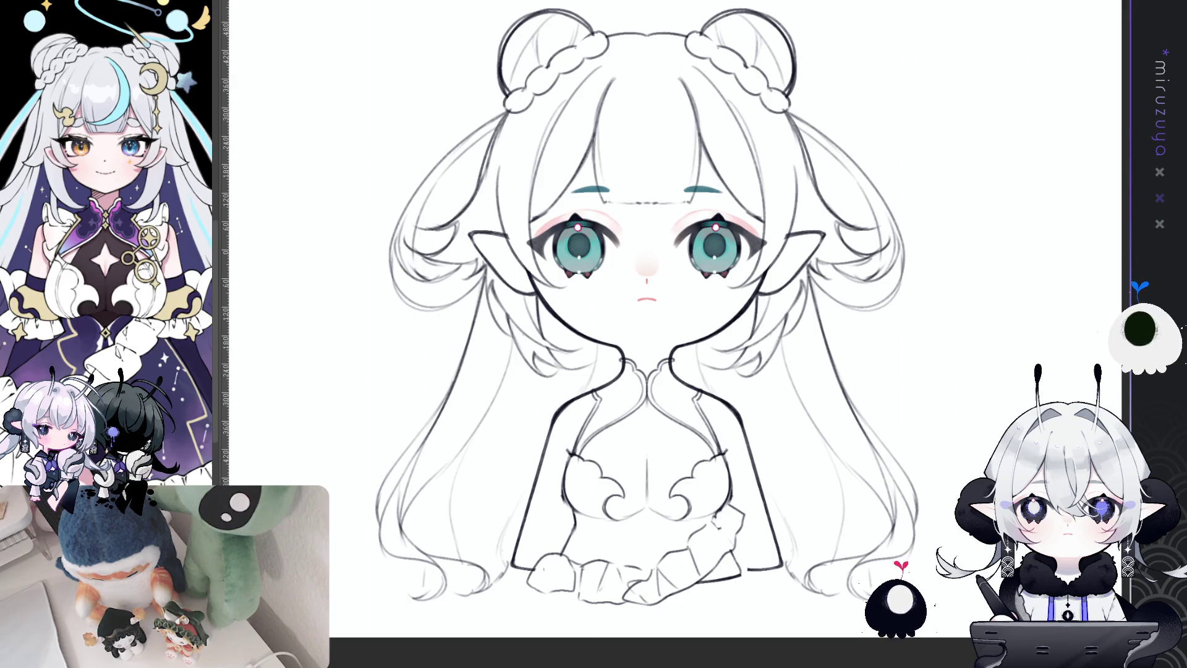
# - Enable the Symmetrical ruler and sketch mirrored hair strands and the left collar line
pyautogui.scroll(1, 647, 309)
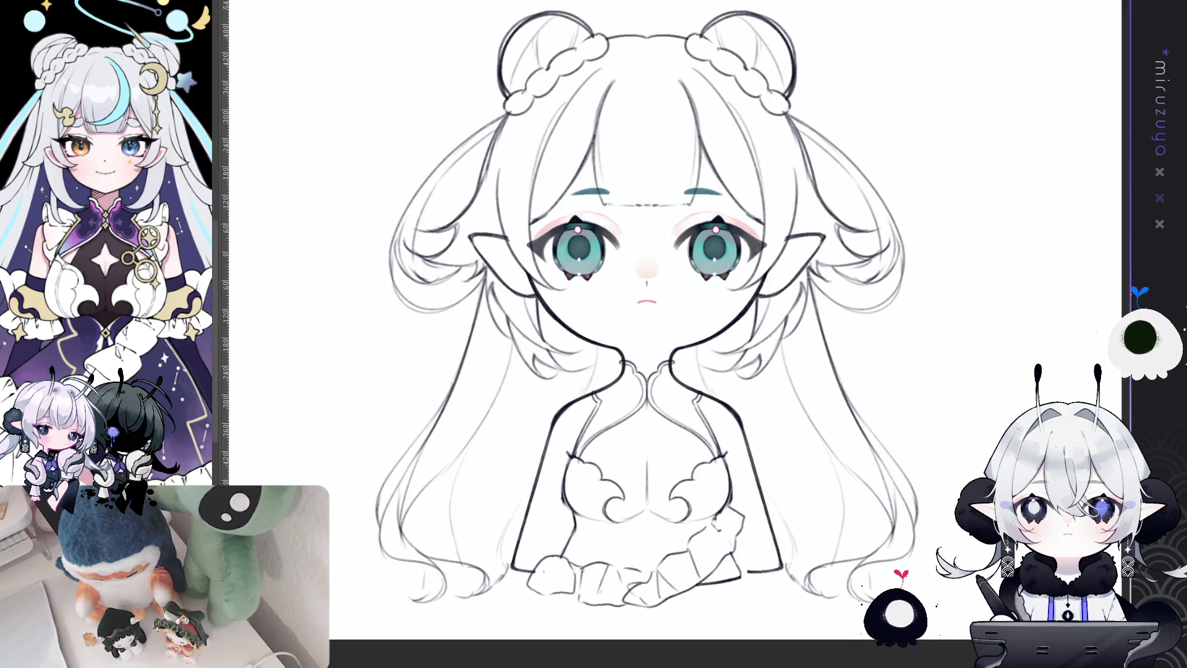
pyautogui.press('m')
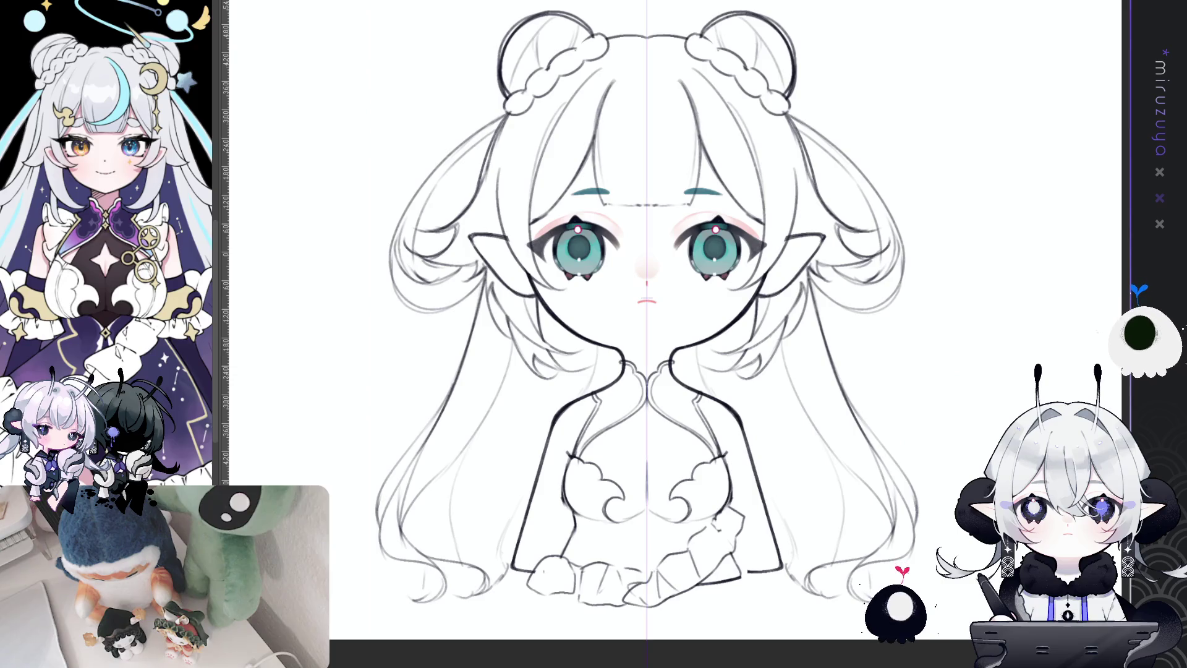
pyautogui.moveTo(790, 245); pyautogui.dragTo(793, 223)
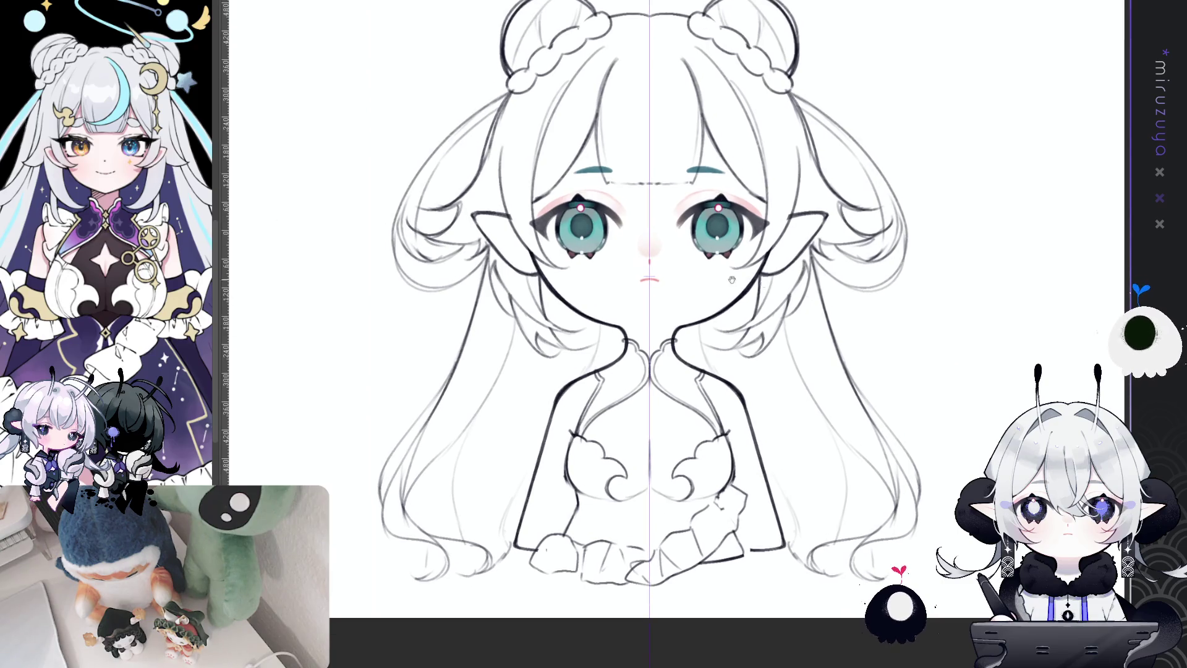
pyautogui.moveTo(710, 371); pyautogui.dragTo(752, 335)
pyautogui.hotkey('ctrl', 'z')
pyautogui.hotkey('ctrl', 'z')
pyautogui.moveTo(747, 348); pyautogui.dragTo(744, 366)
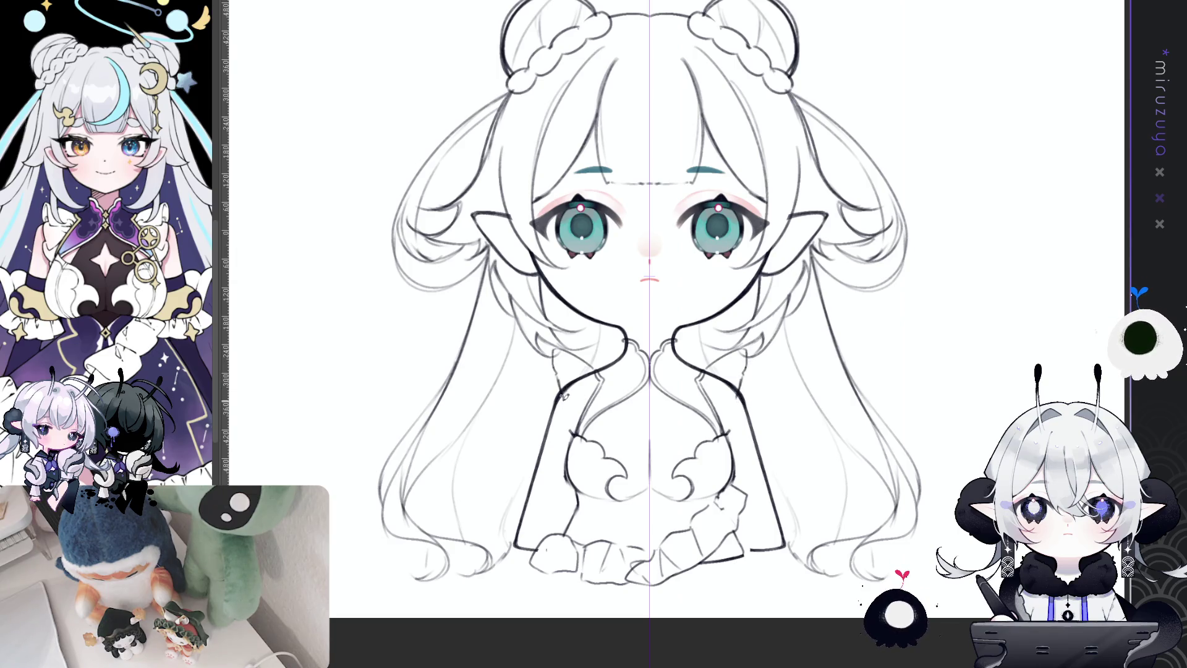
pyautogui.moveTo(554, 352); pyautogui.dragTo(563, 401)
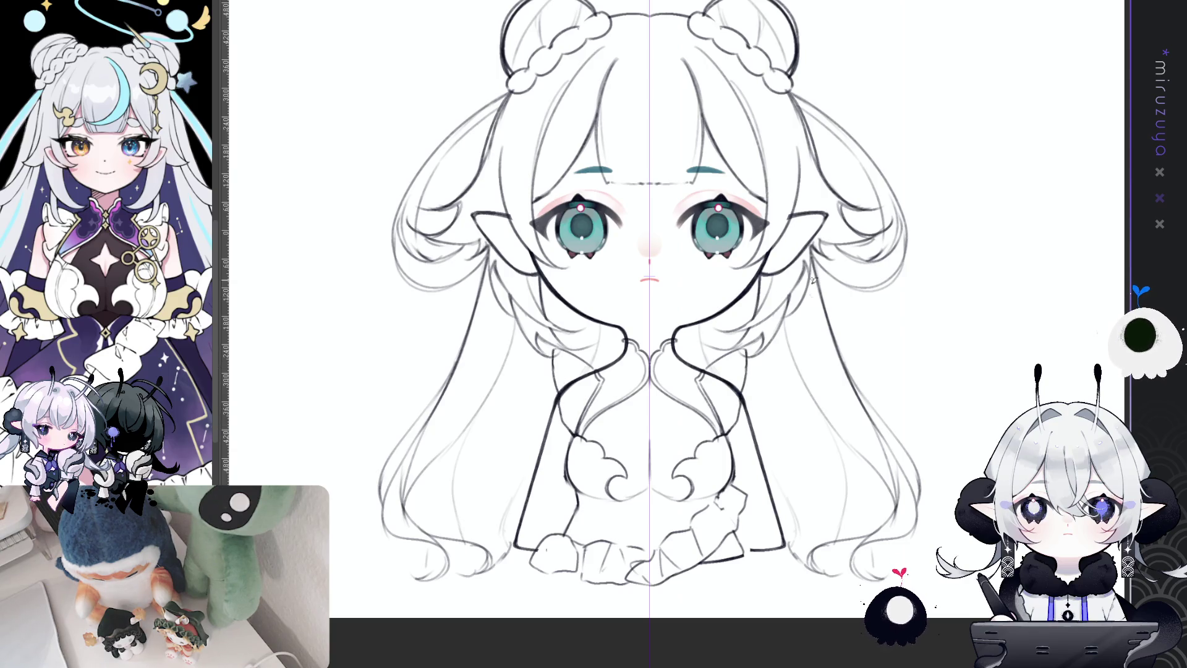
# - Draw mirrored collar and skirt-edge flaring curves, retrying strokes with undo
pyautogui.scroll(-1, 734, 361)
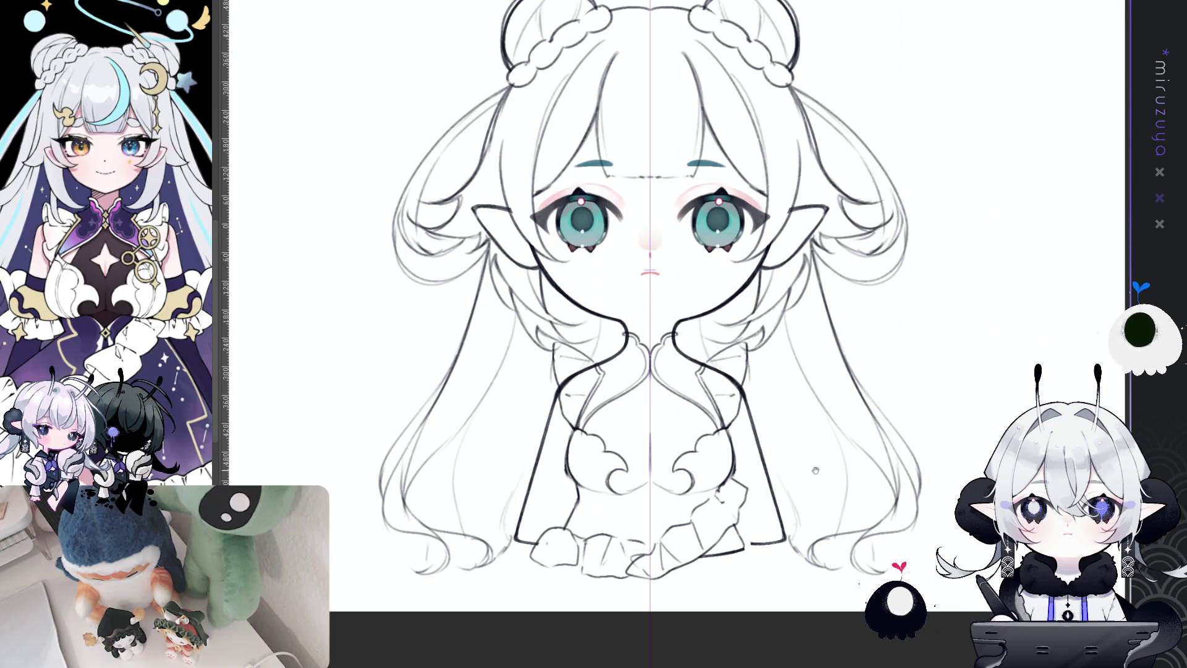
pyautogui.scroll(-2, 809, 461)
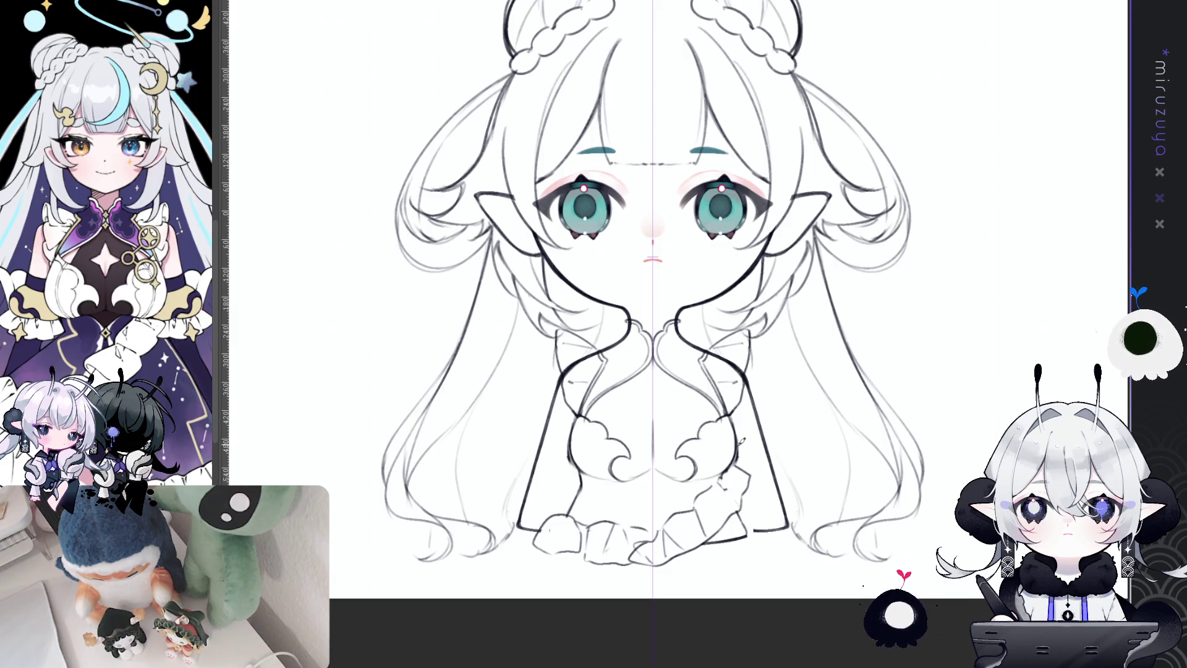
pyautogui.moveTo(746, 447); pyautogui.dragTo(771, 437)
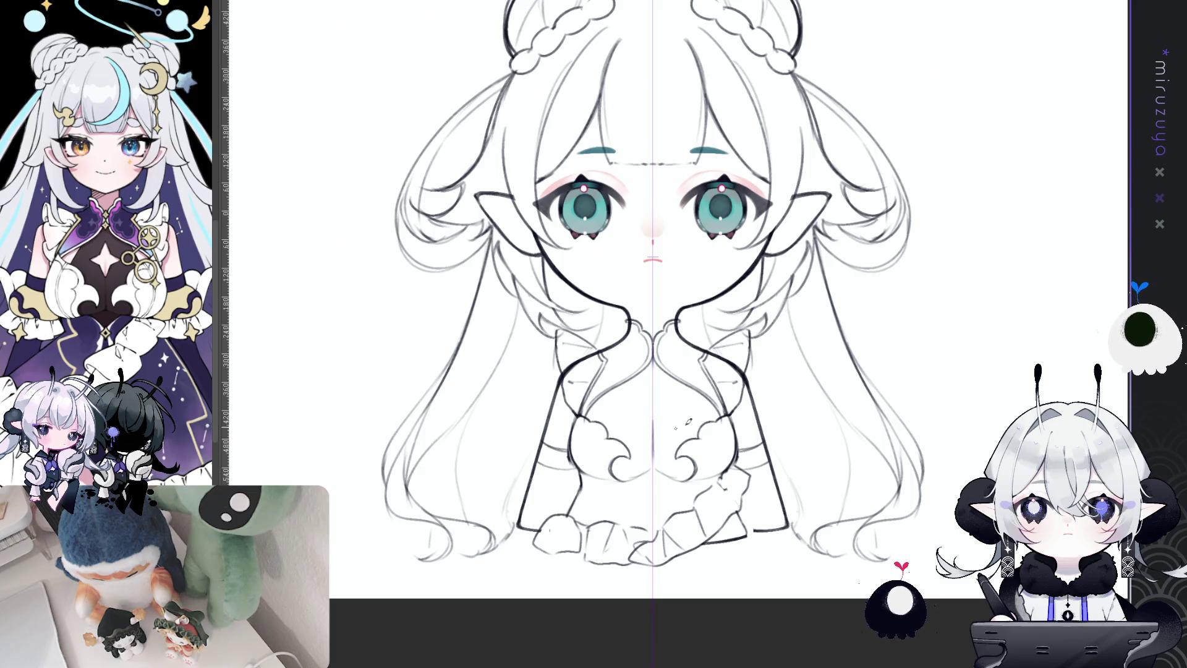
pyautogui.moveTo(792, 473); pyautogui.dragTo(794, 513)
pyautogui.hotkey('ctrl', 'z')
pyautogui.hotkey('ctrl', 'z')
pyautogui.hotkey('ctrl', 'z')
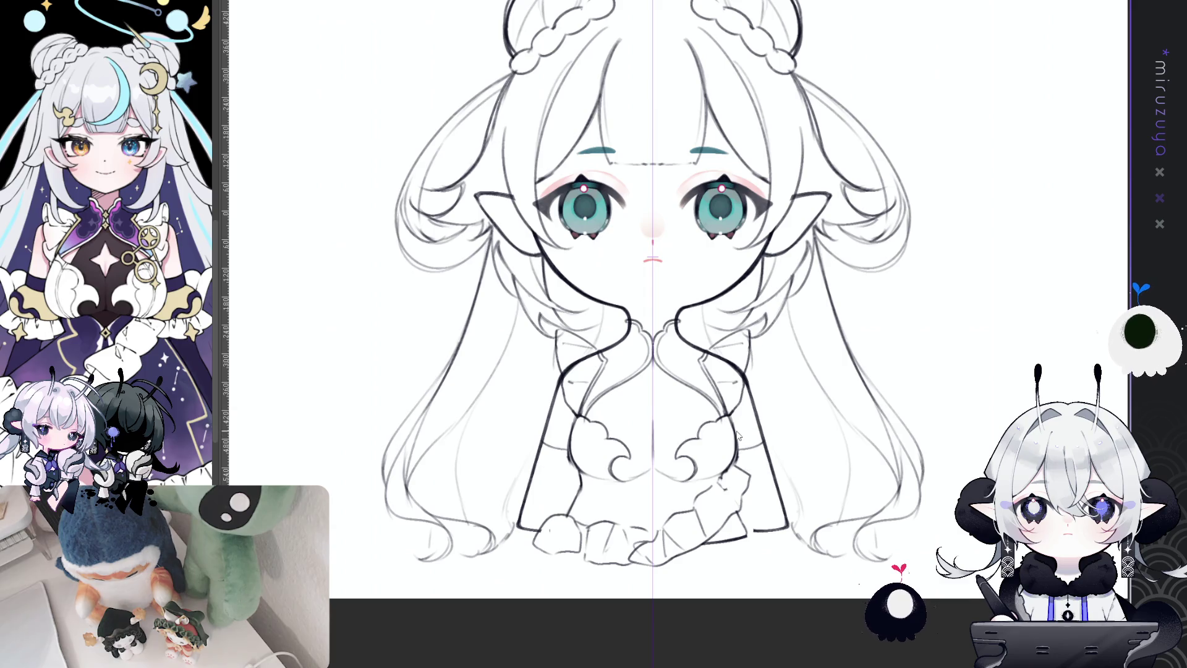
pyautogui.moveTo(744, 431); pyautogui.dragTo(758, 425)
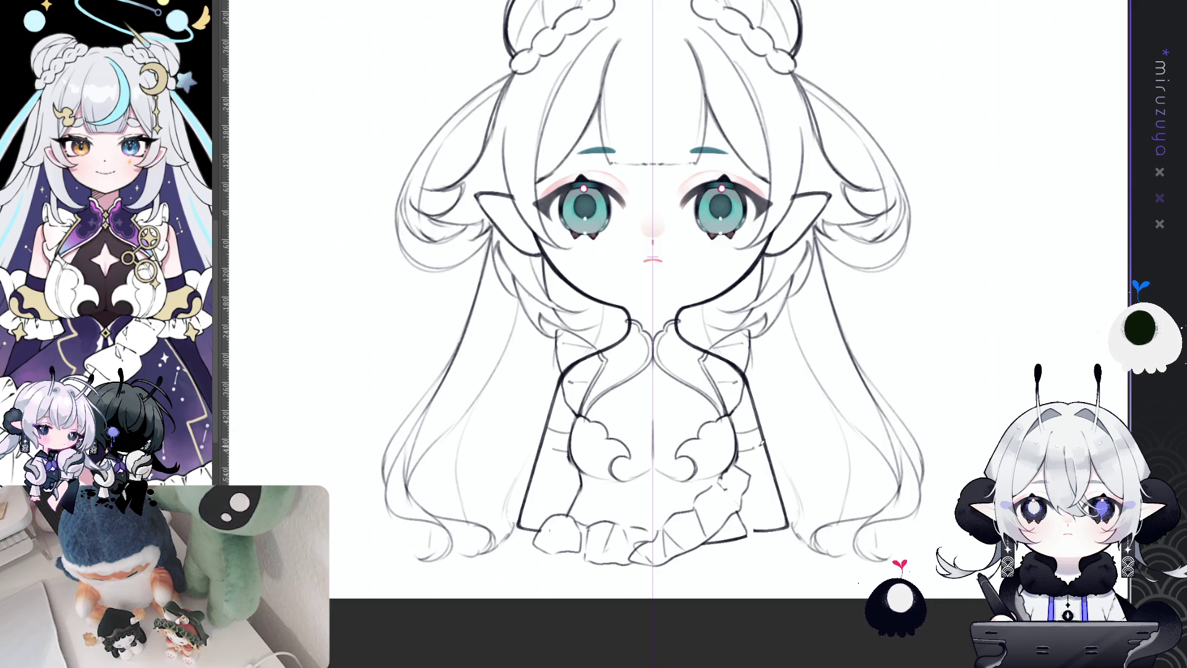
pyautogui.moveTo(770, 441); pyautogui.dragTo(784, 450)
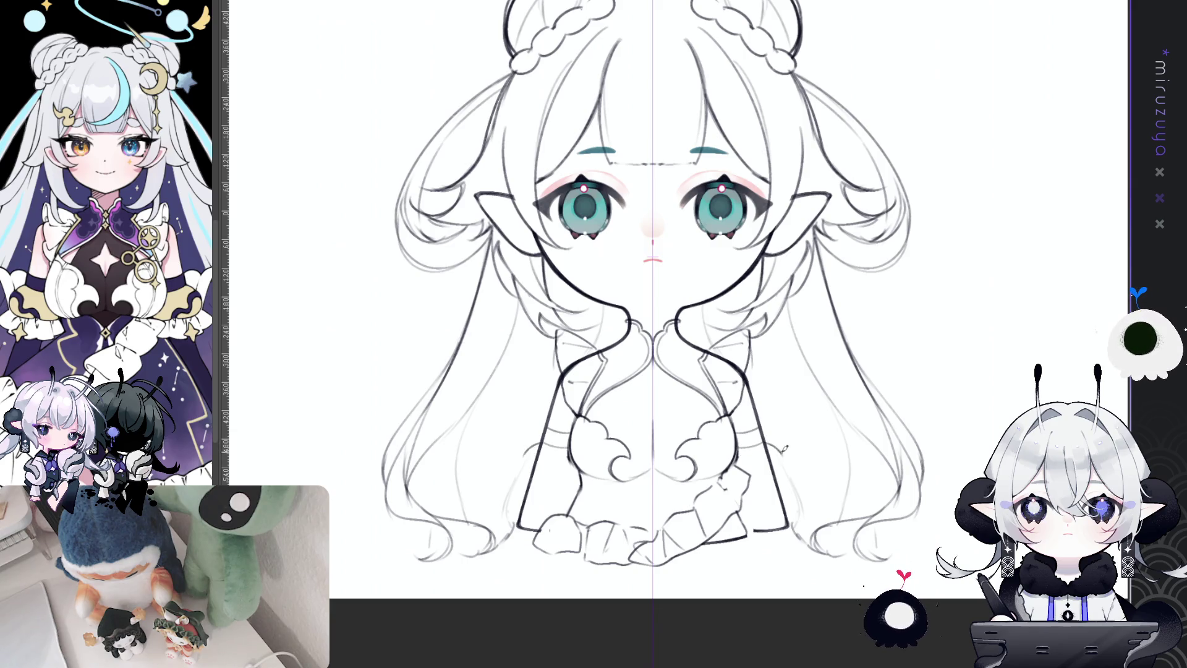
pyautogui.hotkey('ctrl', 'z')
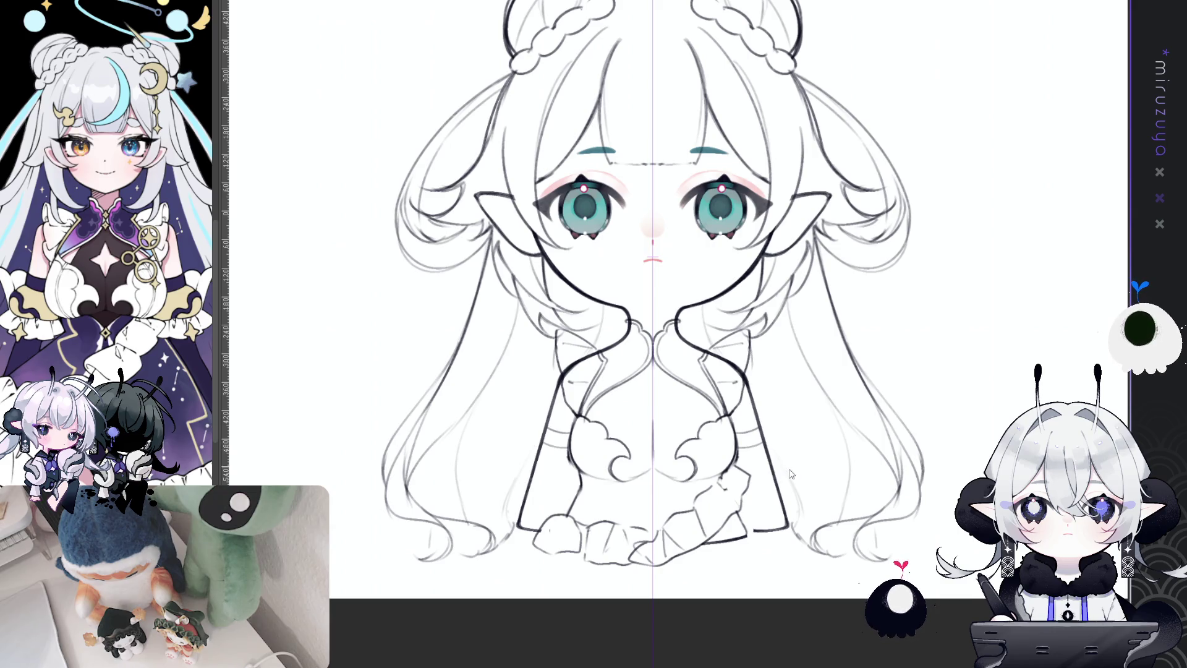
pyautogui.moveTo(773, 448); pyautogui.dragTo(787, 490)
pyautogui.hotkey('ctrl', 'z')
pyautogui.moveTo(773, 449)
pyautogui.mouseDown()
pyautogui.moveTo(786, 488)
pyautogui.moveTo(740, 504)
pyautogui.moveTo(800, 502)
pyautogui.moveTo(808, 513)
pyautogui.moveTo(744, 533)
pyautogui.moveTo(759, 530)
pyautogui.mouseUp()
pyautogui.hotkey('ctrl', 'z')
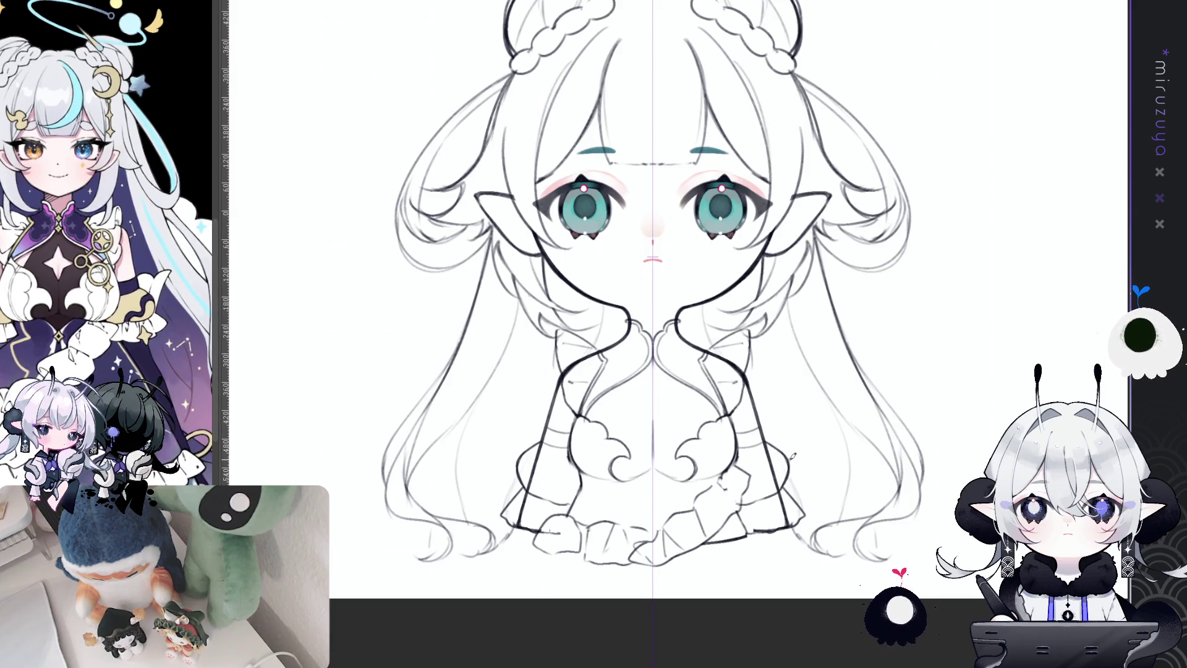
# - Draw mirrored puffy ruffle outlines and lower lines on both skirt sides, then turn off symmetry
pyautogui.moveTo(807, 424); pyautogui.dragTo(791, 442)
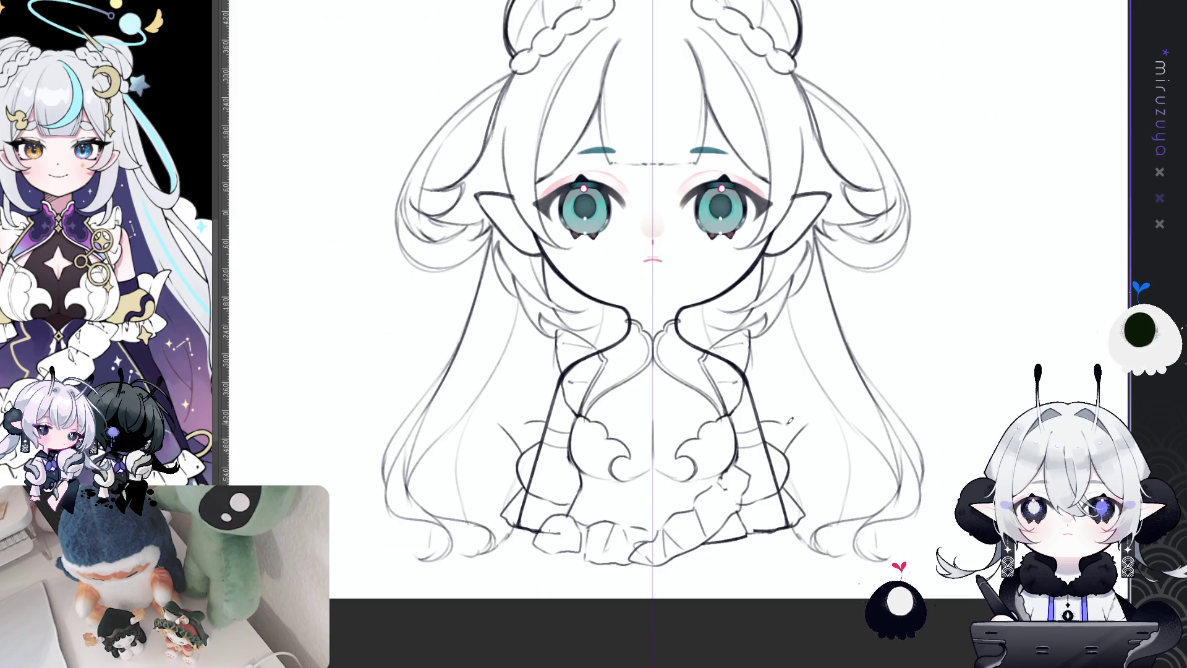
pyautogui.moveTo(807, 420); pyautogui.dragTo(786, 450)
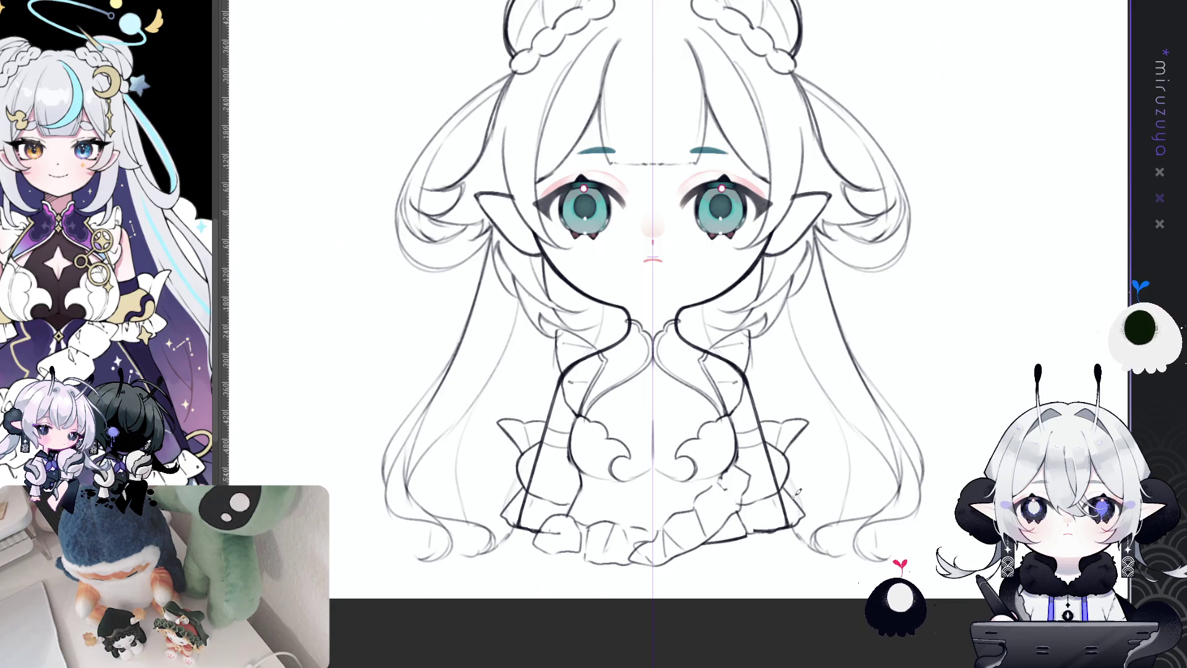
pyautogui.moveTo(783, 487); pyautogui.dragTo(815, 483)
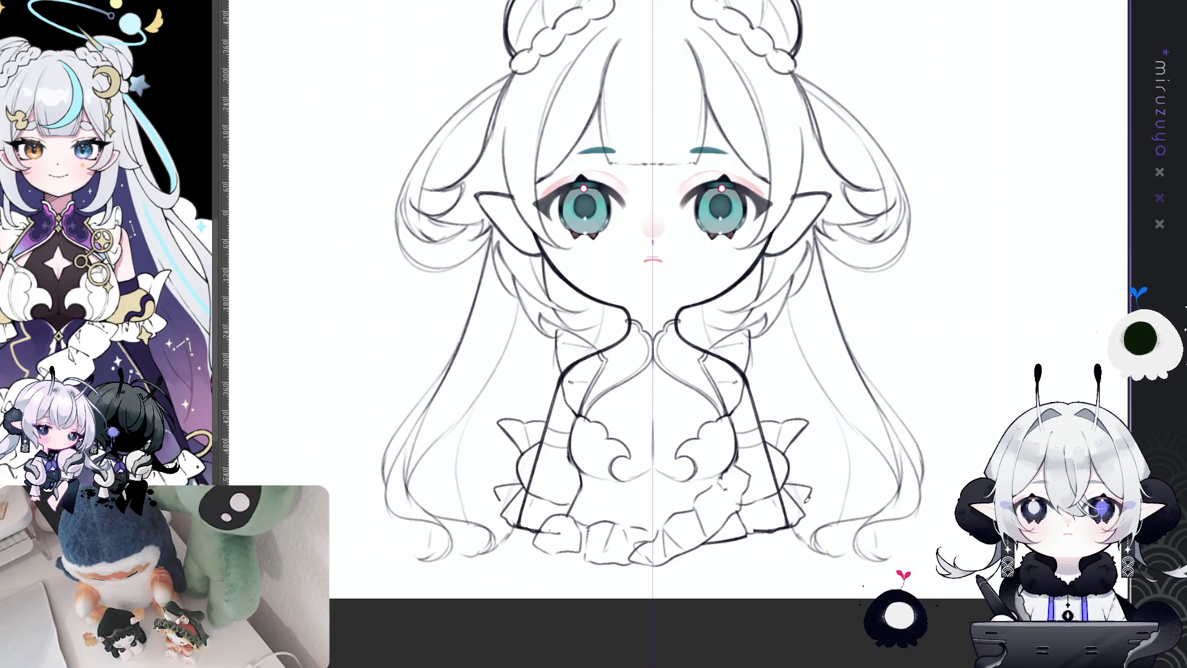
pyautogui.hotkey('alt', ']')
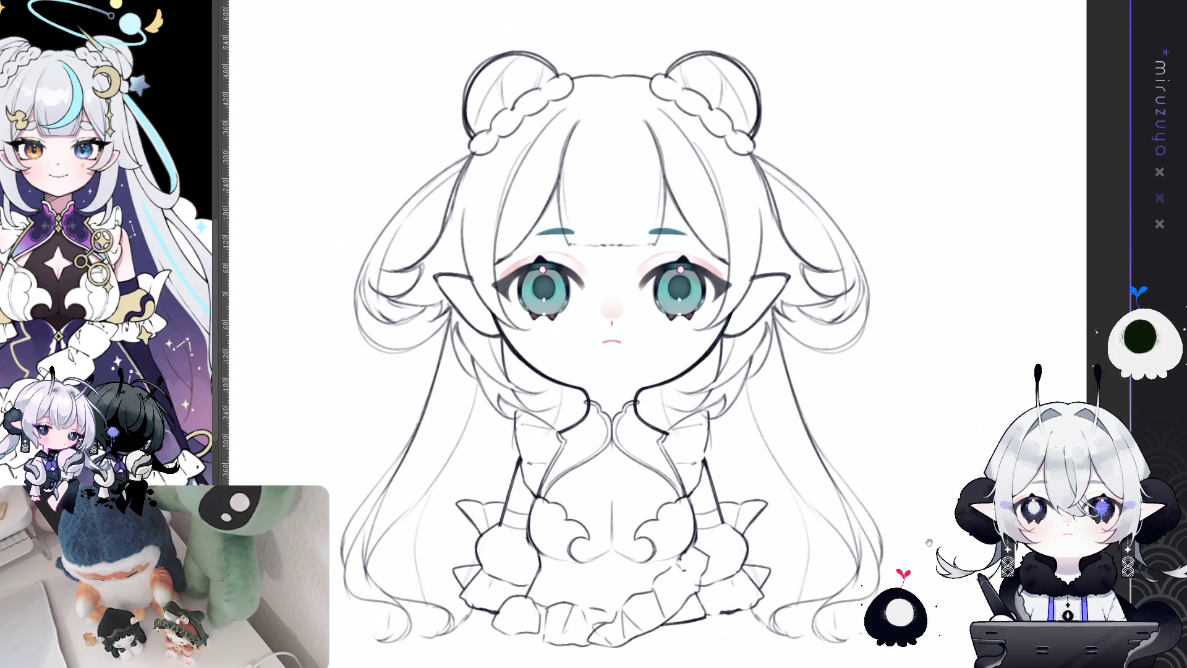
pyautogui.moveTo(971, 451); pyautogui.dragTo(949, 507)
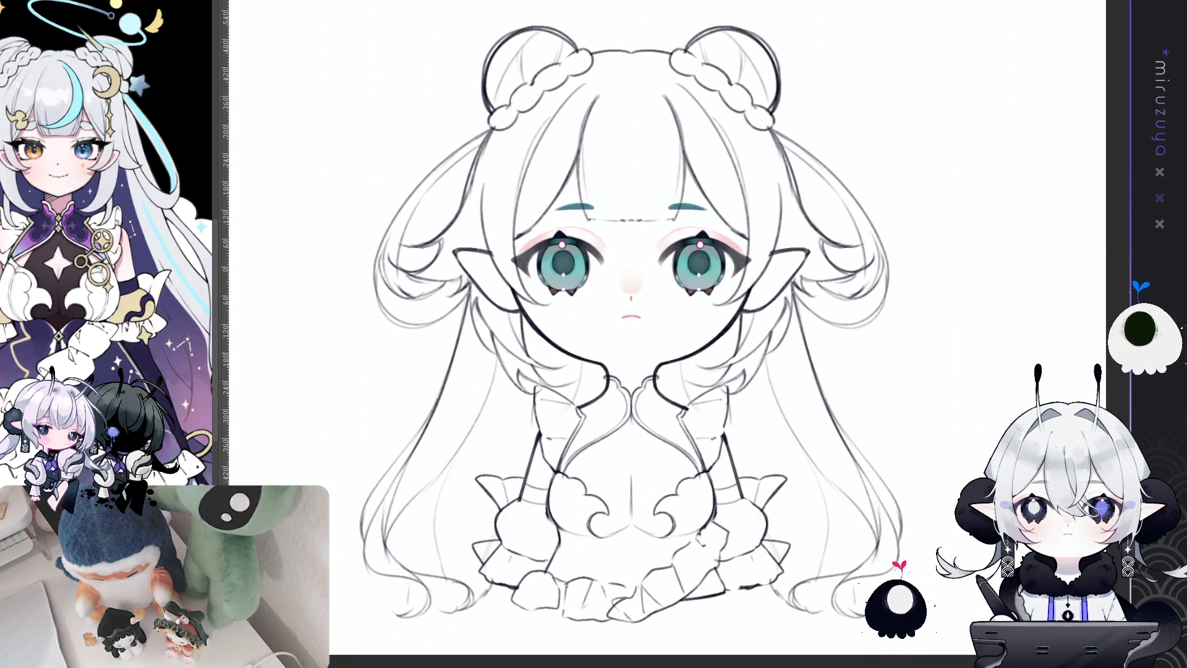
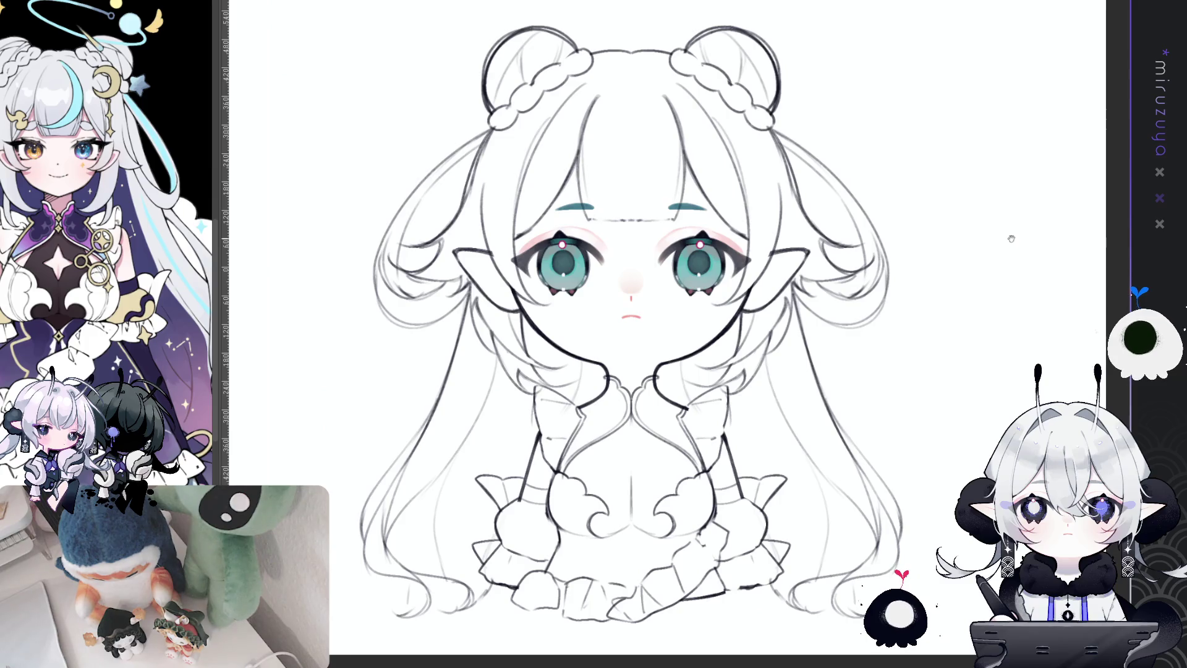
# - Draw an ahoge strand curling into a halo-like loop above the right hair bun
pyautogui.moveTo(1011, 238); pyautogui.dragTo(956, 313)
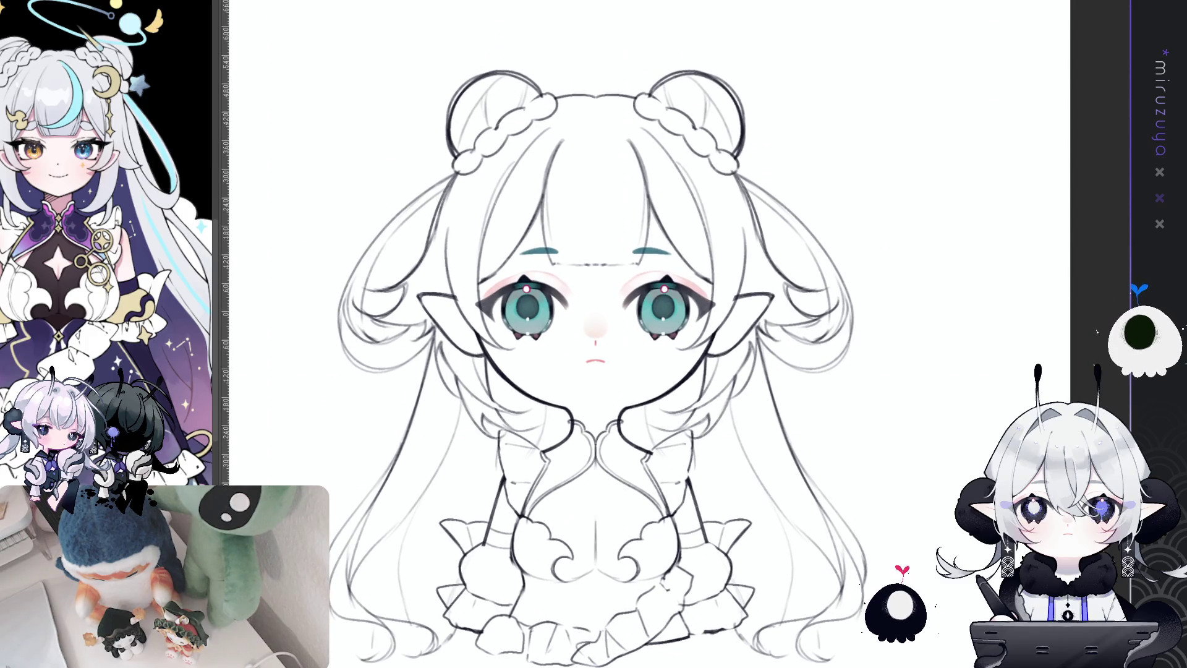
pyautogui.moveTo(595, 334); pyautogui.dragTo(573, 369)
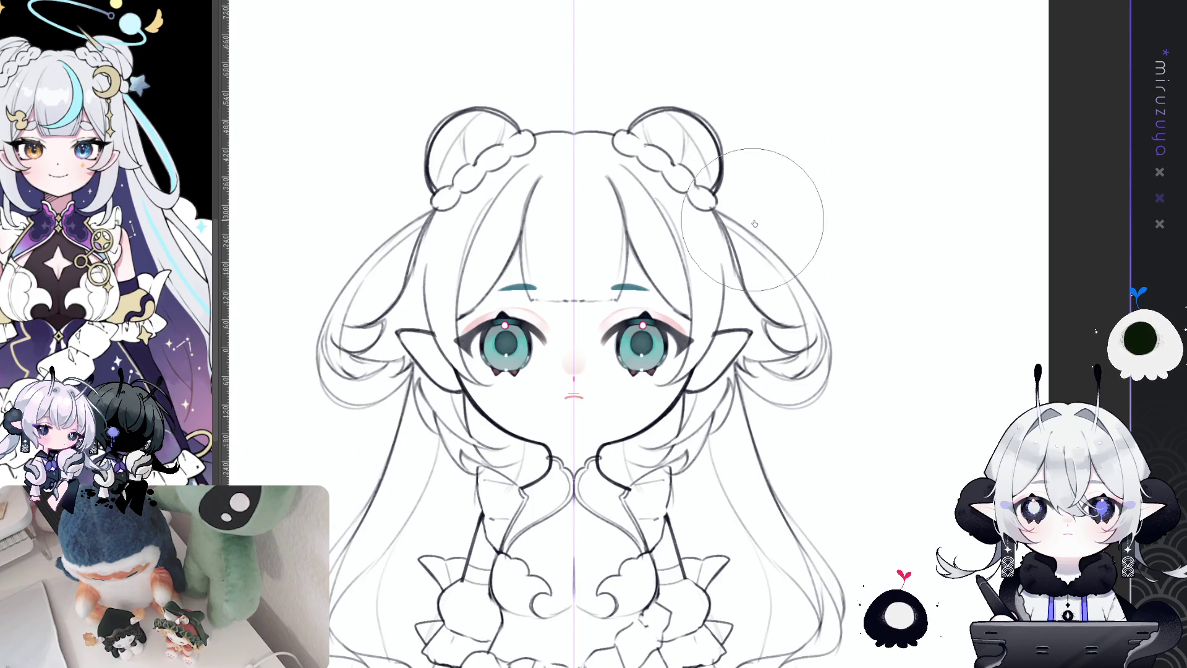
pyautogui.moveTo(853, 332); pyautogui.dragTo(879, 371)
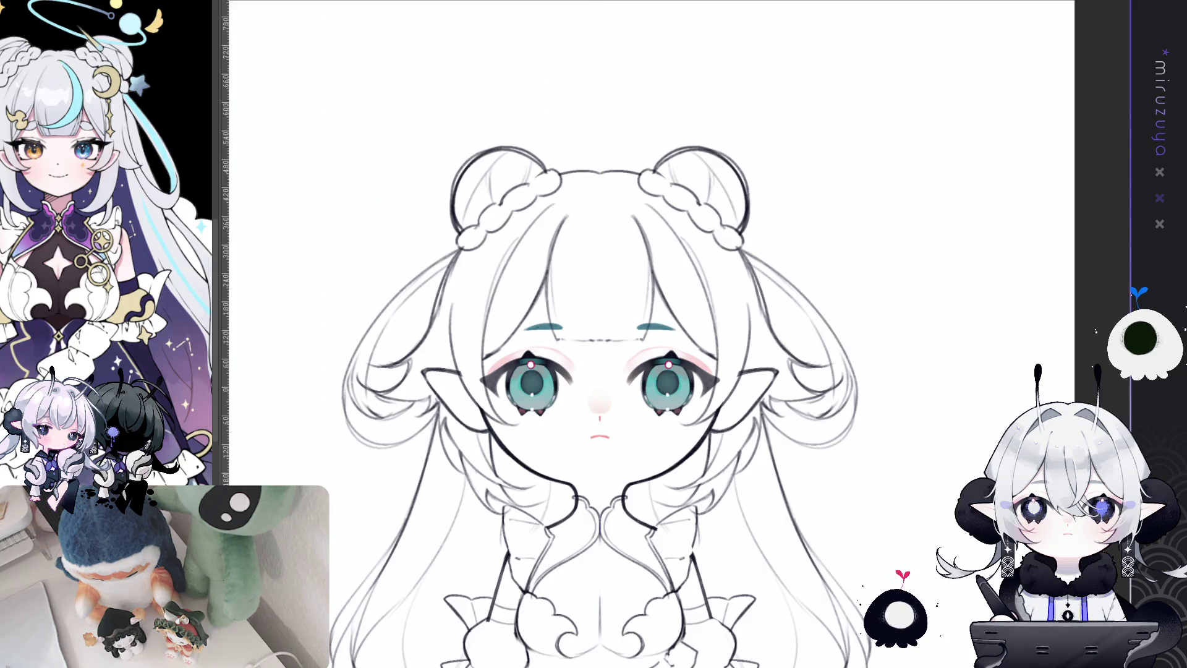
pyautogui.moveTo(967, 384); pyautogui.dragTo(914, 414)
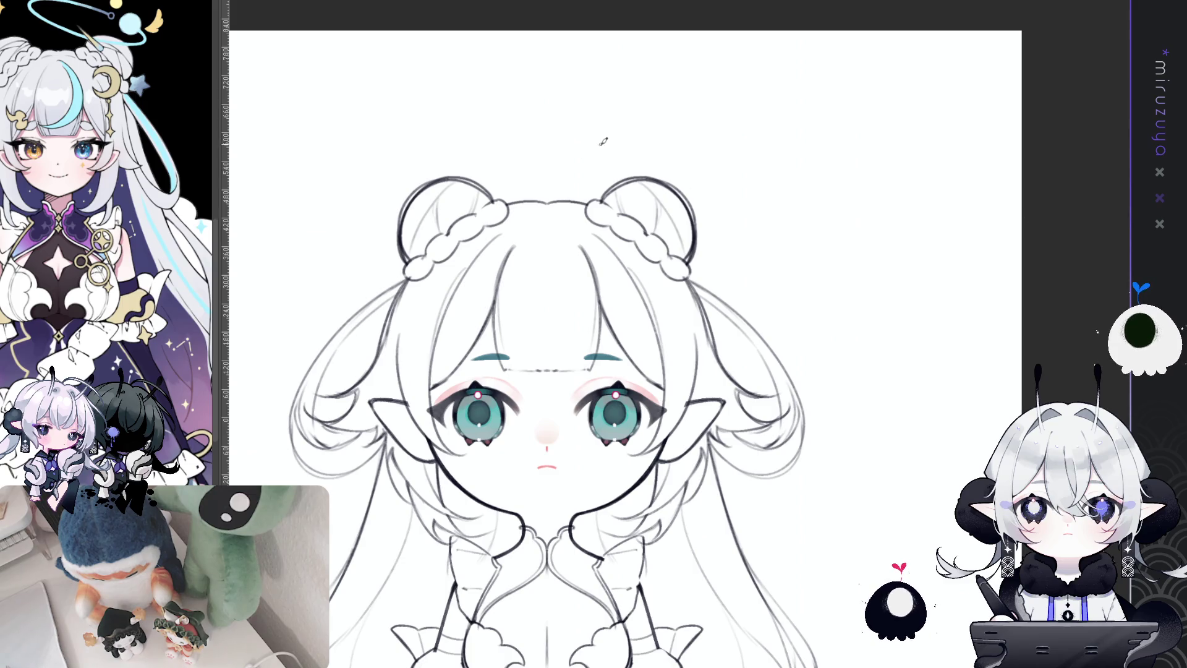
pyautogui.moveTo(588, 132); pyautogui.dragTo(643, 197)
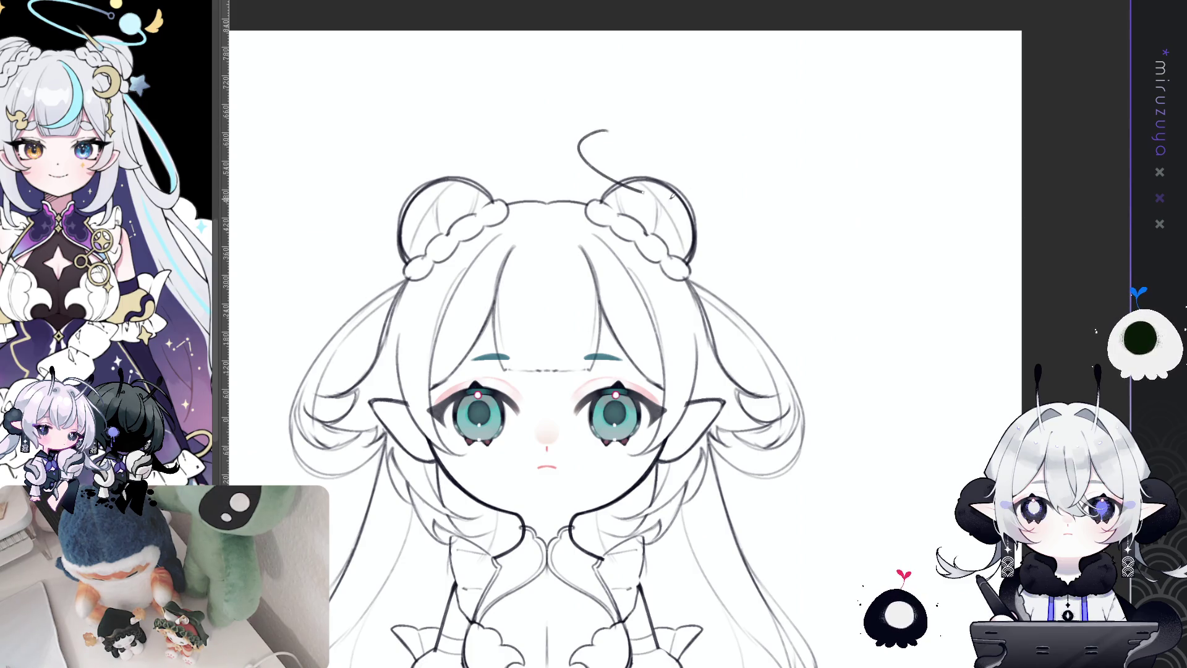
pyautogui.hotkey('ctrl', 'z')
pyautogui.moveTo(605, 116)
pyautogui.mouseDown()
pyautogui.moveTo(638, 201)
pyautogui.moveTo(703, 170)
pyautogui.mouseUp()
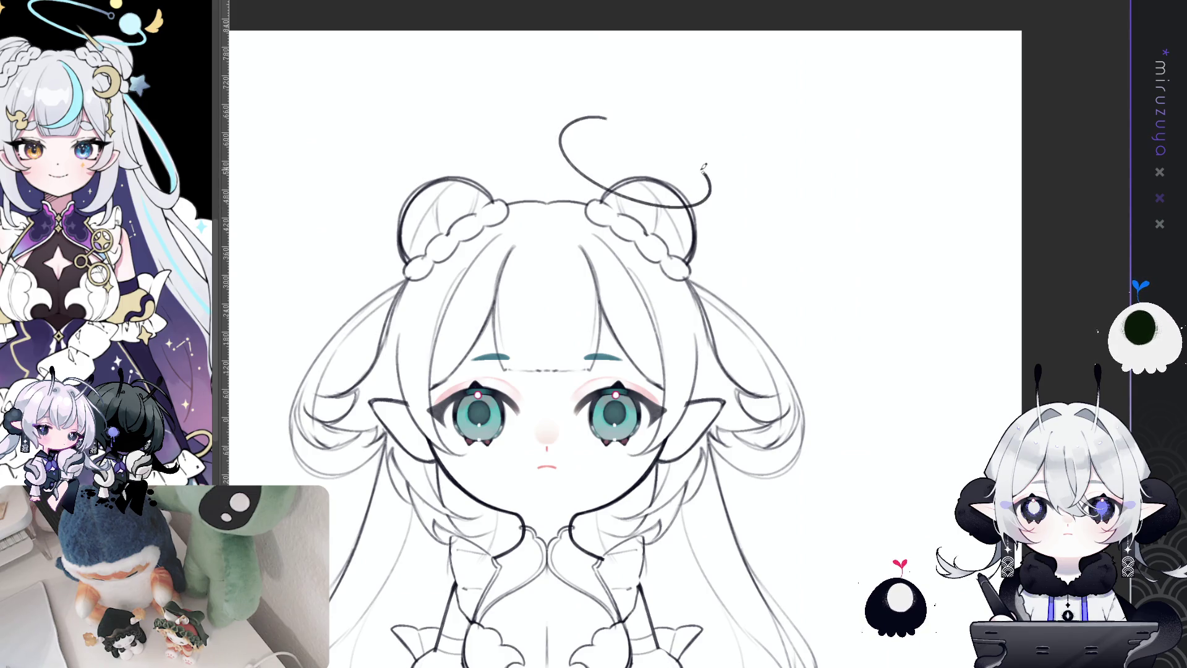
pyautogui.moveTo(604, 116); pyautogui.dragTo(692, 162)
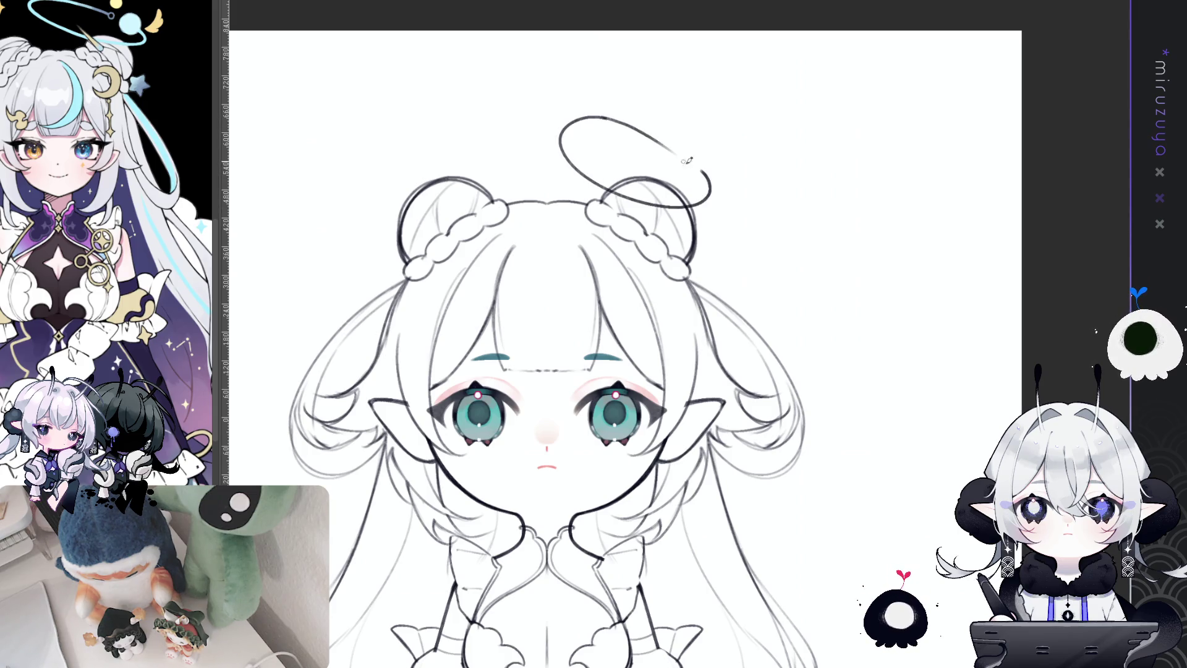
pyautogui.hotkey('ctrl', 'z')
pyautogui.moveTo(602, 115)
pyautogui.mouseDown()
pyautogui.moveTo(690, 152)
pyautogui.moveTo(712, 181)
pyautogui.moveTo(680, 148)
pyautogui.moveTo(687, 138)
pyautogui.mouseUp()
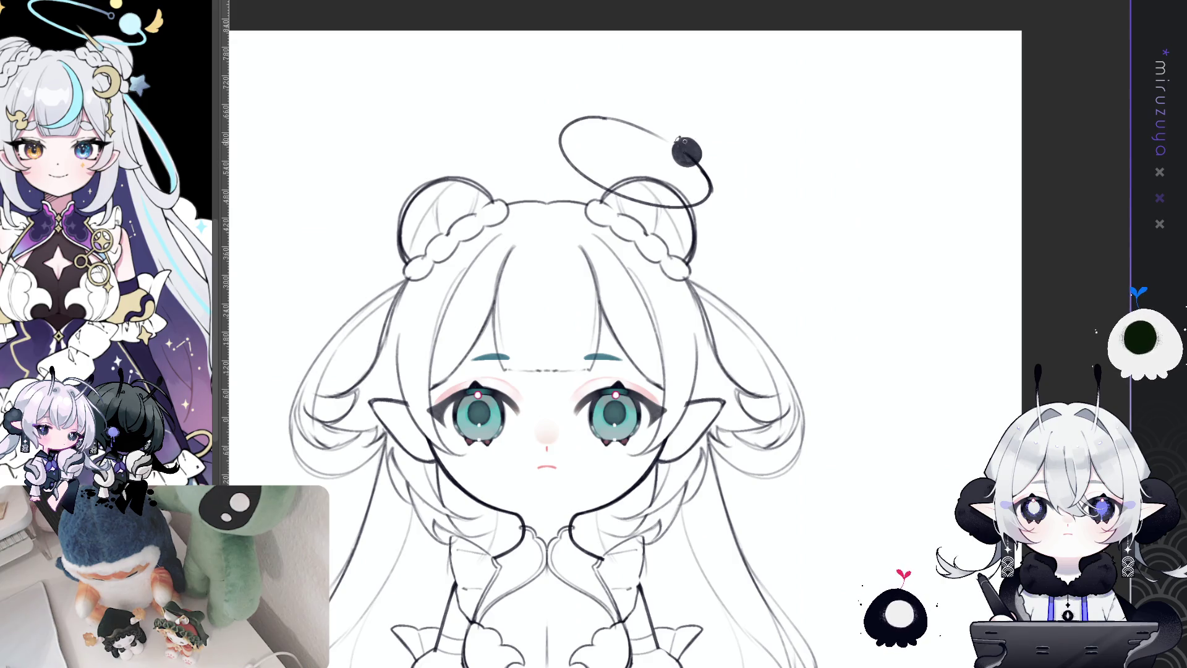
# - Sketch the small wing curve off the halo's black ball, undoing to retry
pyautogui.scroll(2, 711, 198)
pyautogui.moveTo(710, 204)
pyautogui.mouseDown()
pyautogui.moveTo(733, 182)
pyautogui.moveTo(740, 196)
pyautogui.mouseUp()
pyautogui.hotkey('ctrl', 'z')
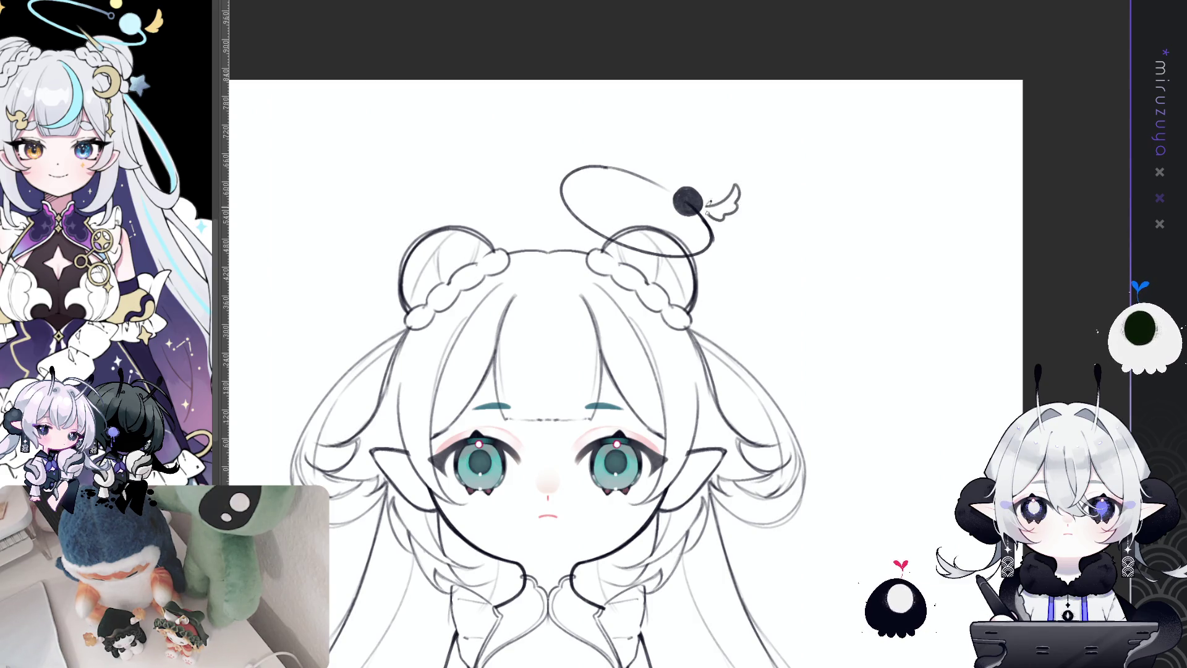
# - Draw a straight stroke across the halo linking it down to the right bun
pyautogui.moveTo(661, 180); pyautogui.dragTo(687, 175)
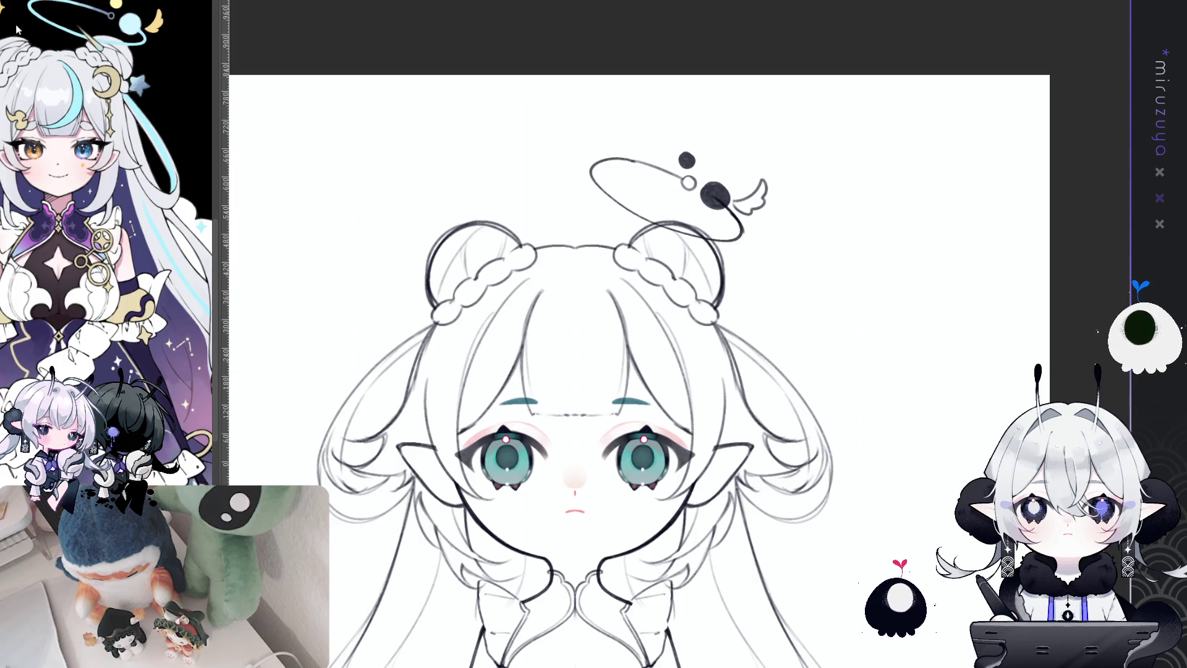
pyautogui.moveTo(663, 233)
pyautogui.mouseDown()
pyautogui.moveTo(628, 188)
pyautogui.moveTo(659, 240)
pyautogui.mouseUp()
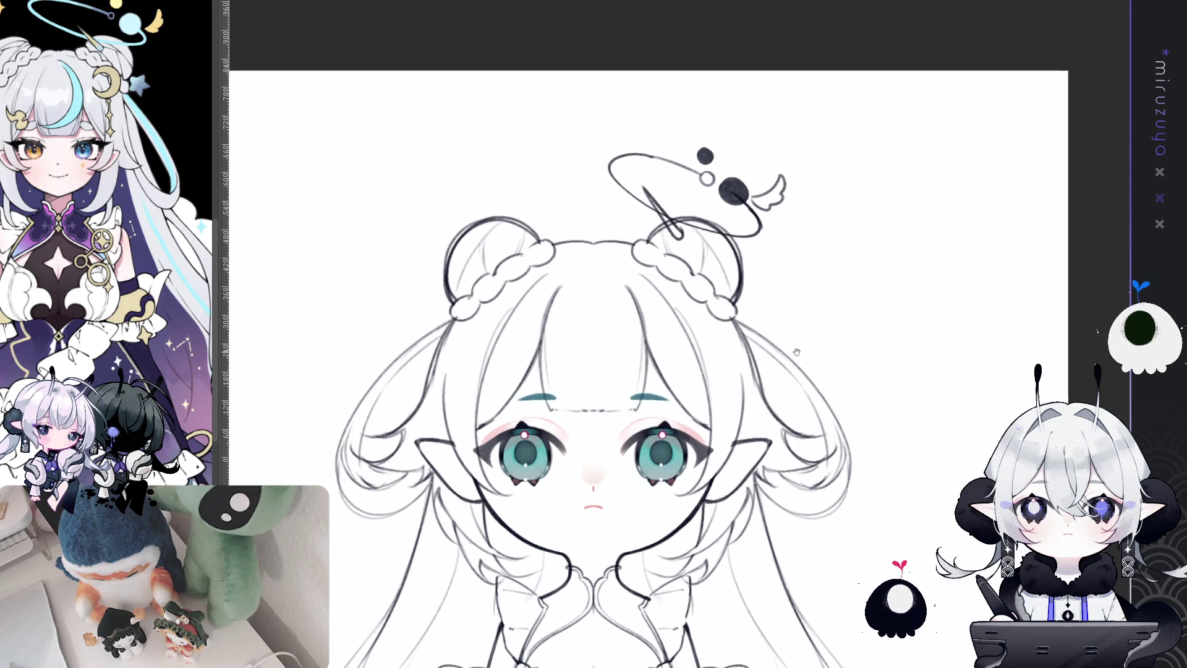
# - Draw a star beside the right bun and sketch a crescent moon shape on the bun
pyautogui.moveTo(458, 53); pyautogui.dragTo(508, 48)
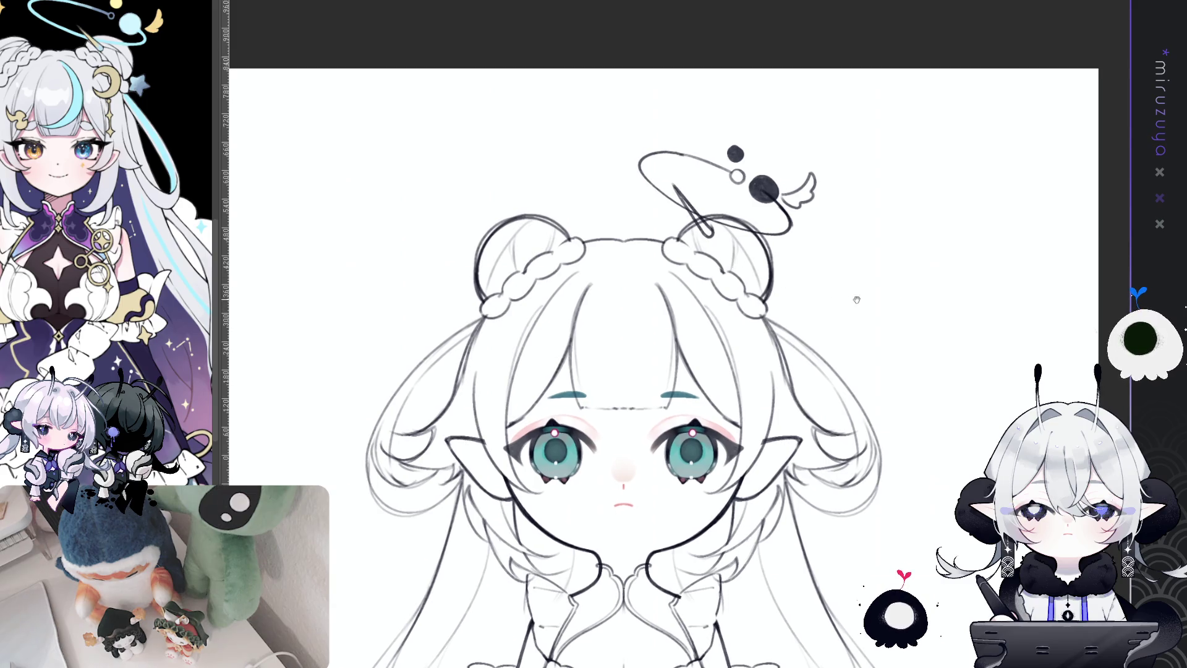
pyautogui.moveTo(855, 294); pyautogui.dragTo(861, 254)
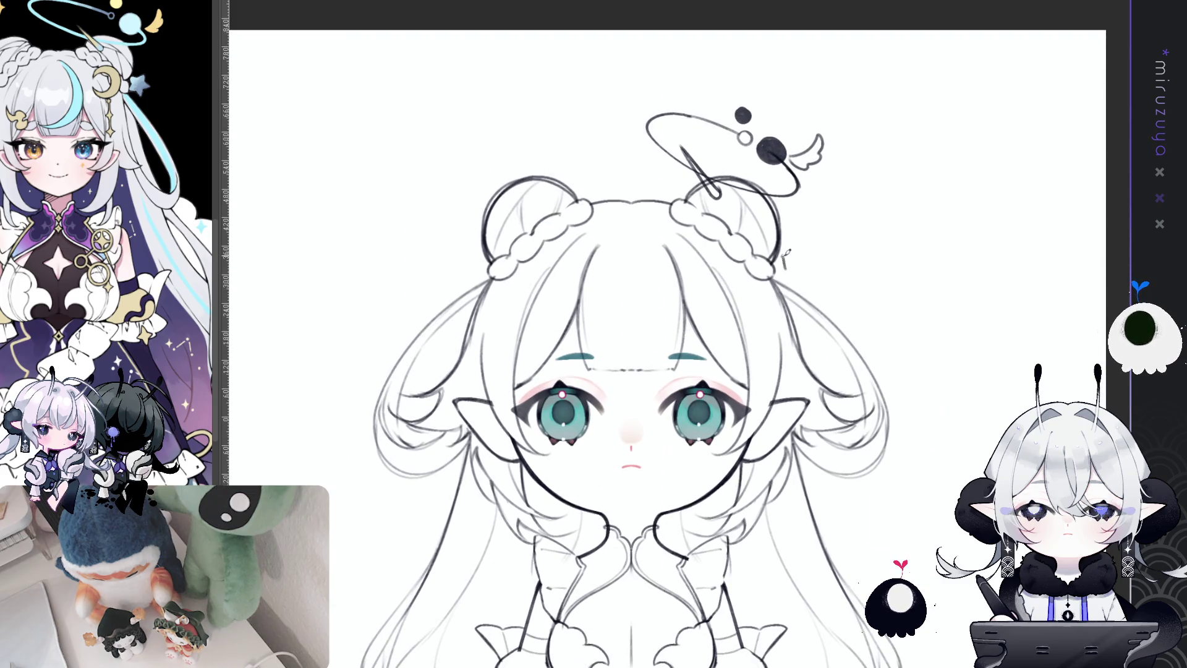
pyautogui.moveTo(784, 260)
pyautogui.mouseDown()
pyautogui.moveTo(815, 270)
pyautogui.moveTo(777, 277)
pyautogui.mouseUp()
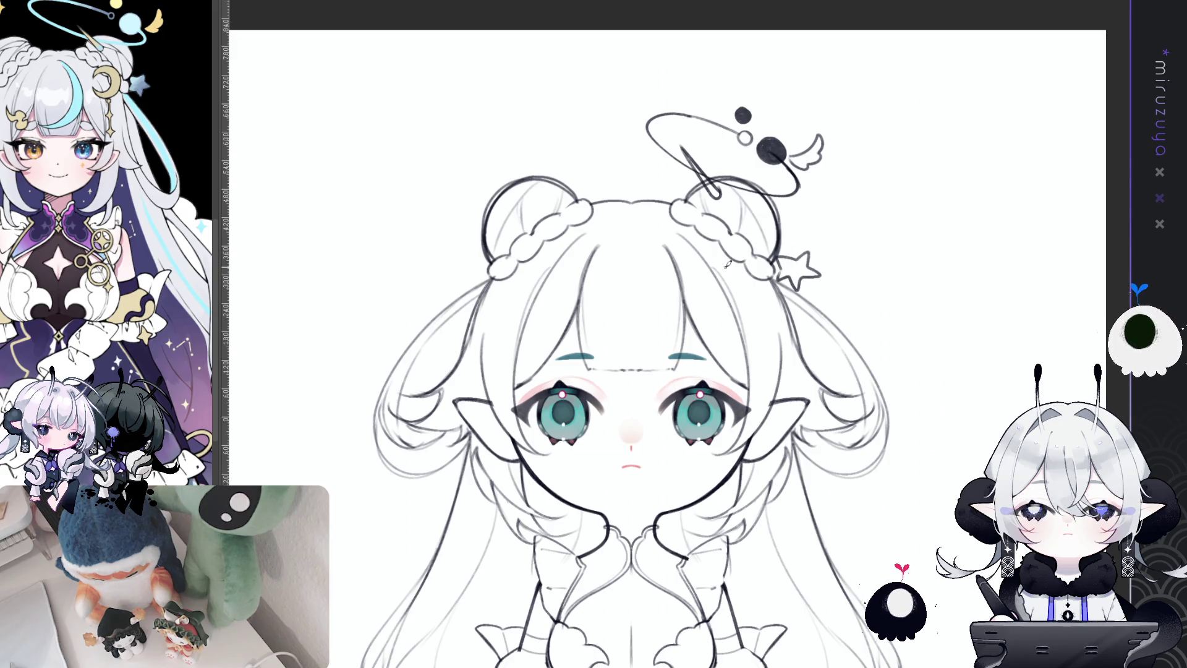
pyautogui.moveTo(714, 253); pyautogui.dragTo(726, 300)
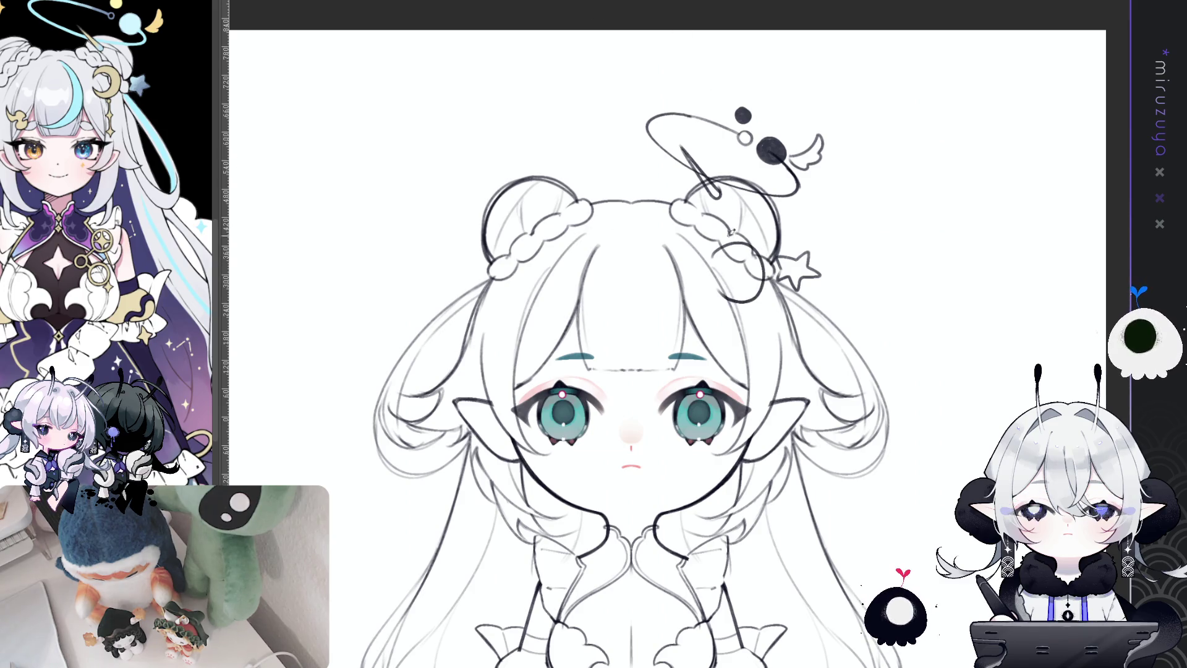
pyautogui.moveTo(716, 285)
pyautogui.mouseDown()
pyautogui.moveTo(739, 306)
pyautogui.moveTo(766, 261)
pyautogui.moveTo(722, 246)
pyautogui.moveTo(769, 287)
pyautogui.mouseUp()
# - Thicken the crescent moon into a bold clip and add a thin dangling chain below it
pyautogui.moveTo(740, 234)
pyautogui.mouseDown()
pyautogui.moveTo(773, 289)
pyautogui.moveTo(751, 302)
pyautogui.mouseUp()
pyautogui.moveTo(767, 252); pyautogui.dragTo(747, 300)
pyautogui.moveTo(719, 246)
pyautogui.mouseDown()
pyautogui.moveTo(717, 295)
pyautogui.moveTo(762, 291)
pyautogui.mouseUp()
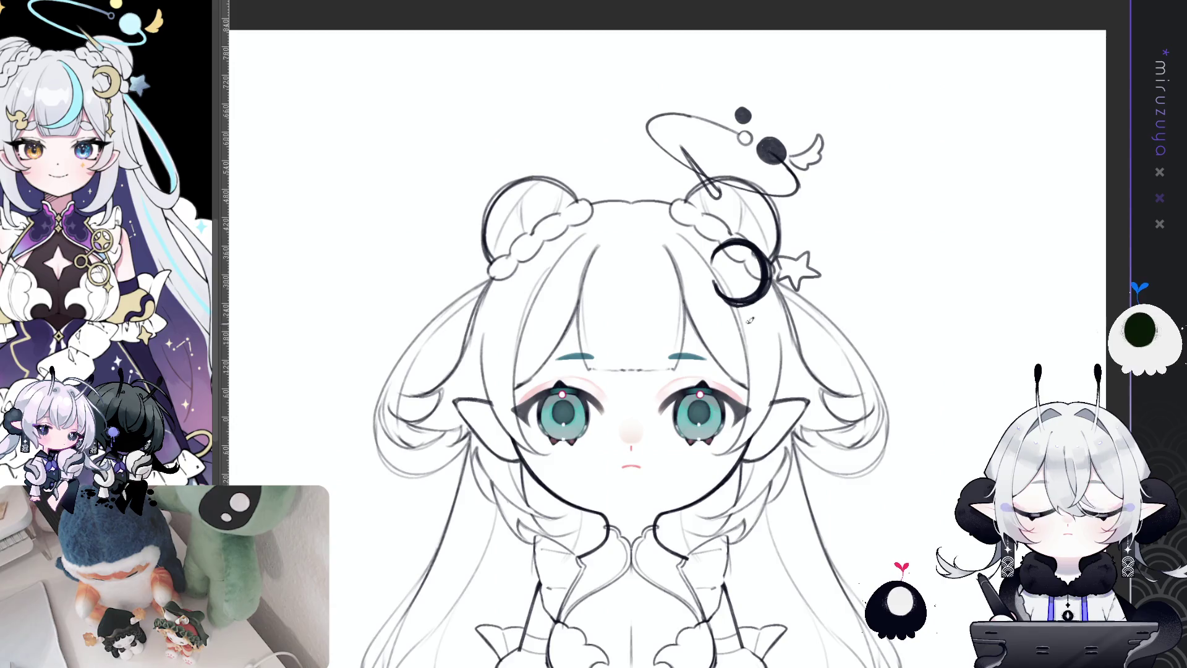
pyautogui.moveTo(631, 433); pyautogui.dragTo(696, 392)
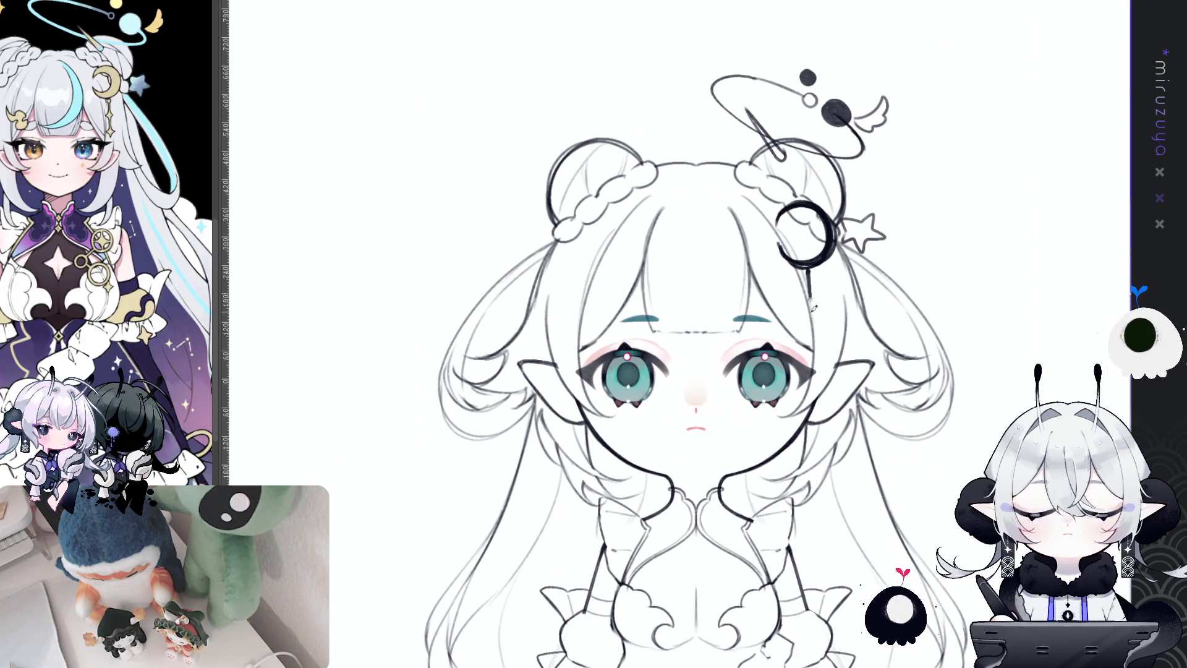
pyautogui.moveTo(808, 290); pyautogui.dragTo(811, 321)
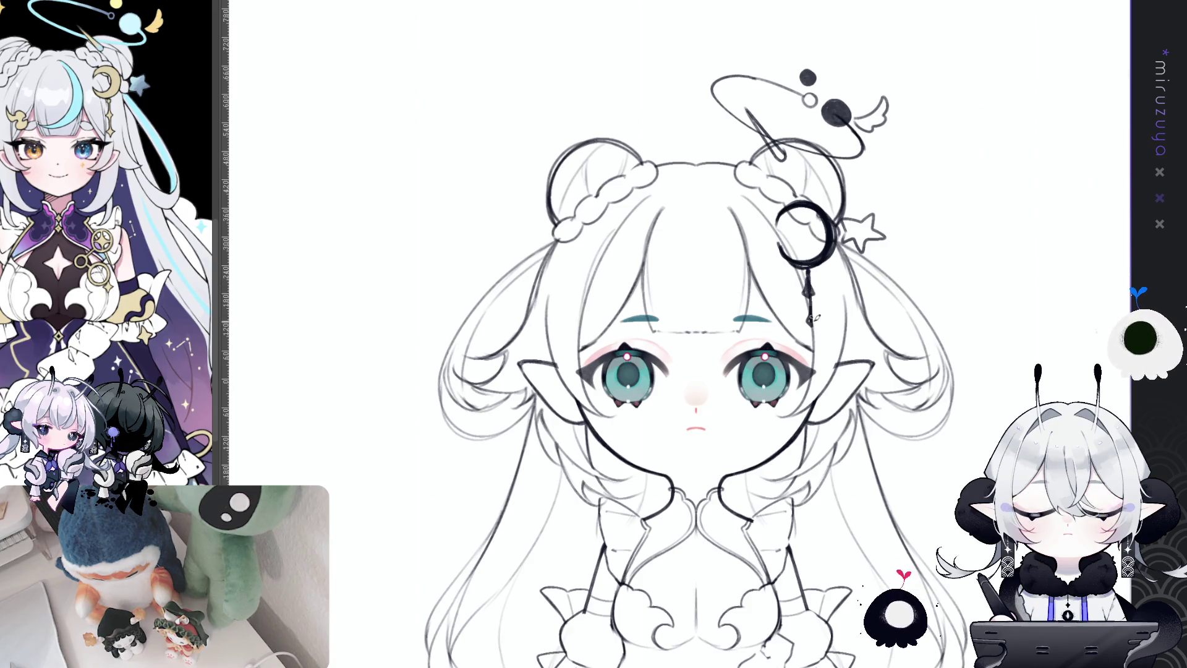
pyautogui.moveTo(700, 363); pyautogui.dragTo(761, 356)
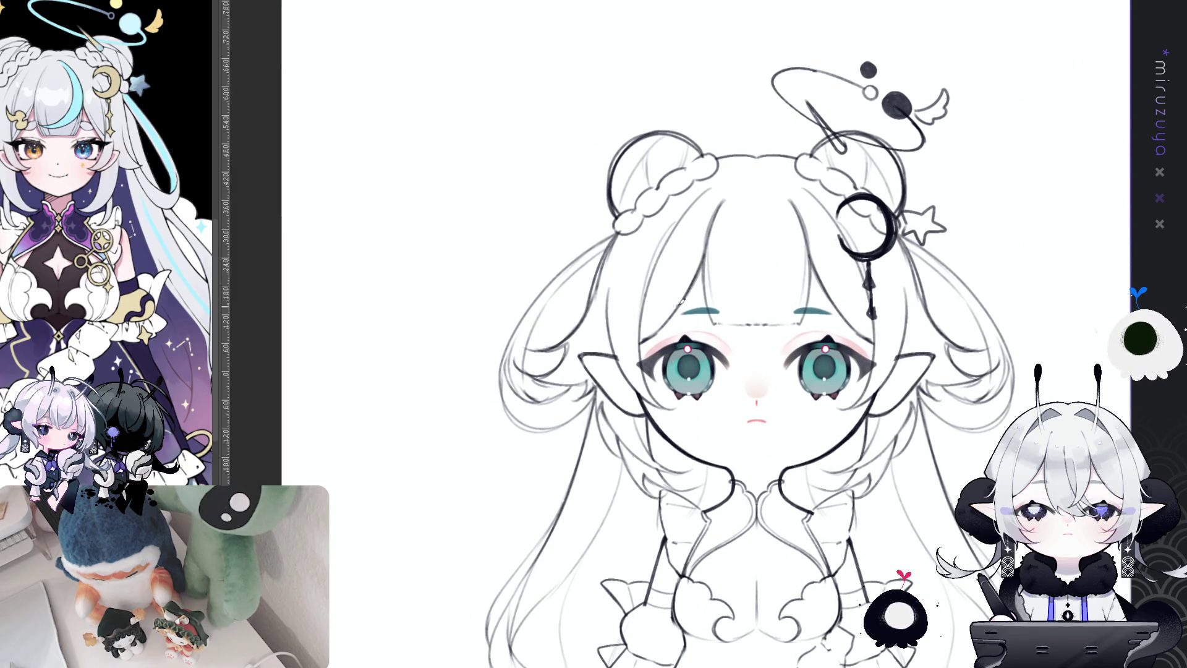
# - Draw a small curled ornament in the bangs just above the left eyebrow
pyautogui.moveTo(687, 291)
pyautogui.mouseDown()
pyautogui.moveTo(678, 272)
pyautogui.moveTo(641, 283)
pyautogui.moveTo(667, 300)
pyautogui.mouseUp()
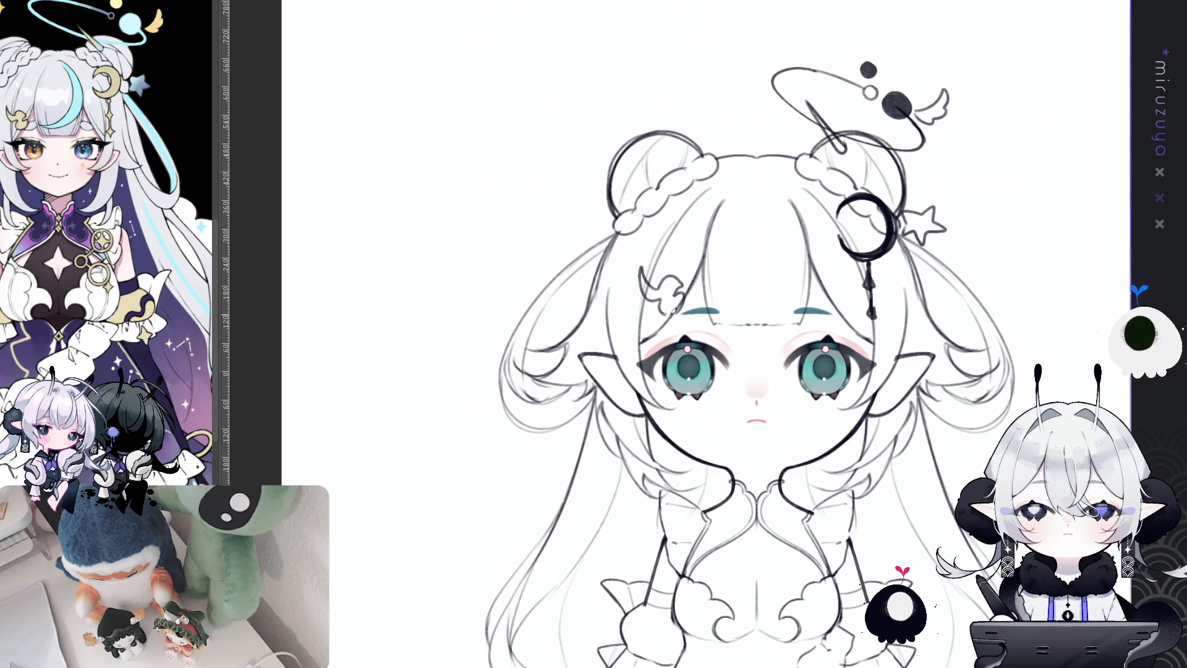
pyautogui.moveTo(966, 427); pyautogui.dragTo(945, 346)
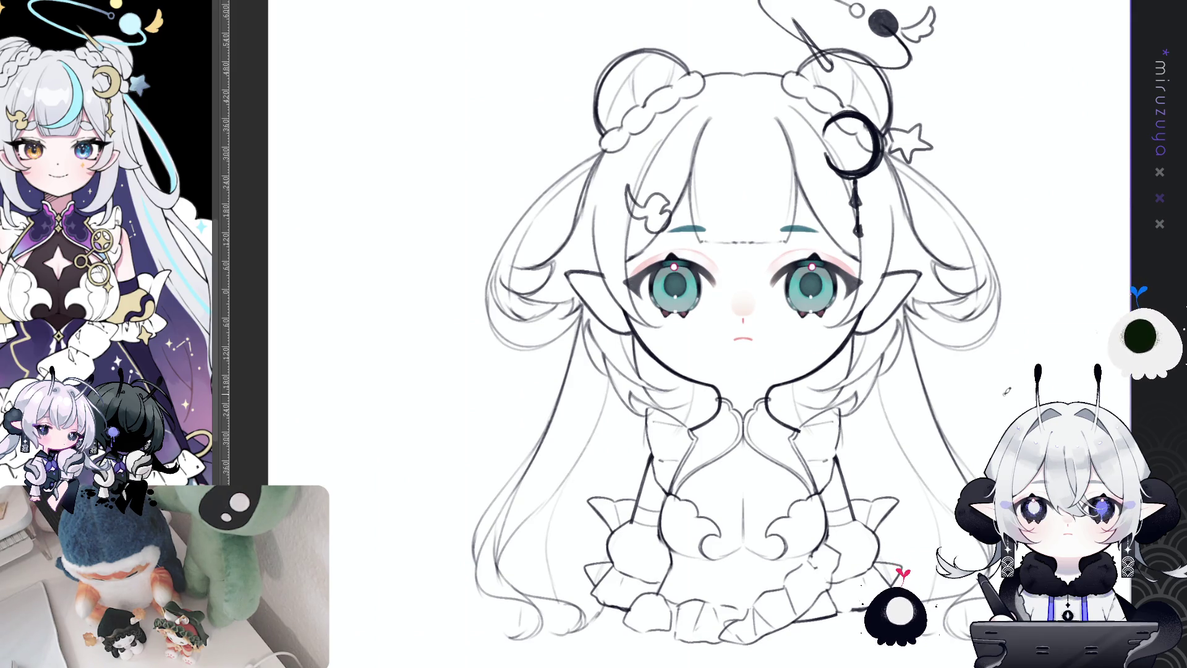
pyautogui.moveTo(983, 478); pyautogui.dragTo(947, 394)
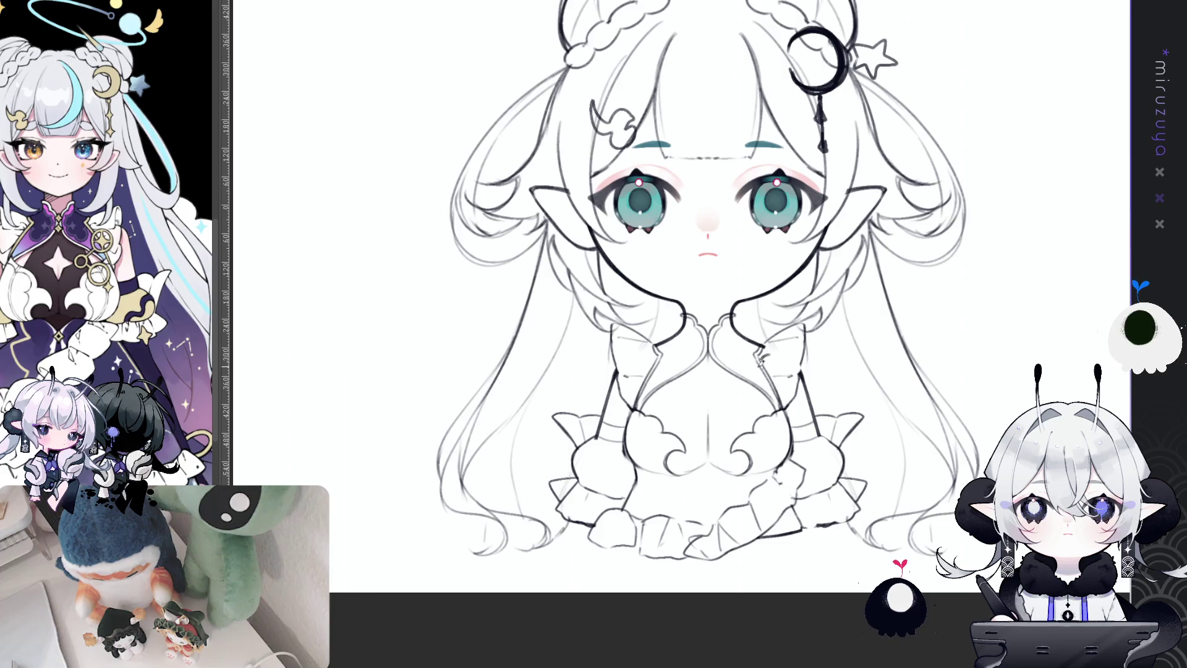
# - Ink two linked small rings on the collar and turn on a vertical symmetry ruler
pyautogui.moveTo(766, 375)
pyautogui.mouseDown()
pyautogui.moveTo(786, 365)
pyautogui.moveTo(745, 396)
pyautogui.mouseUp()
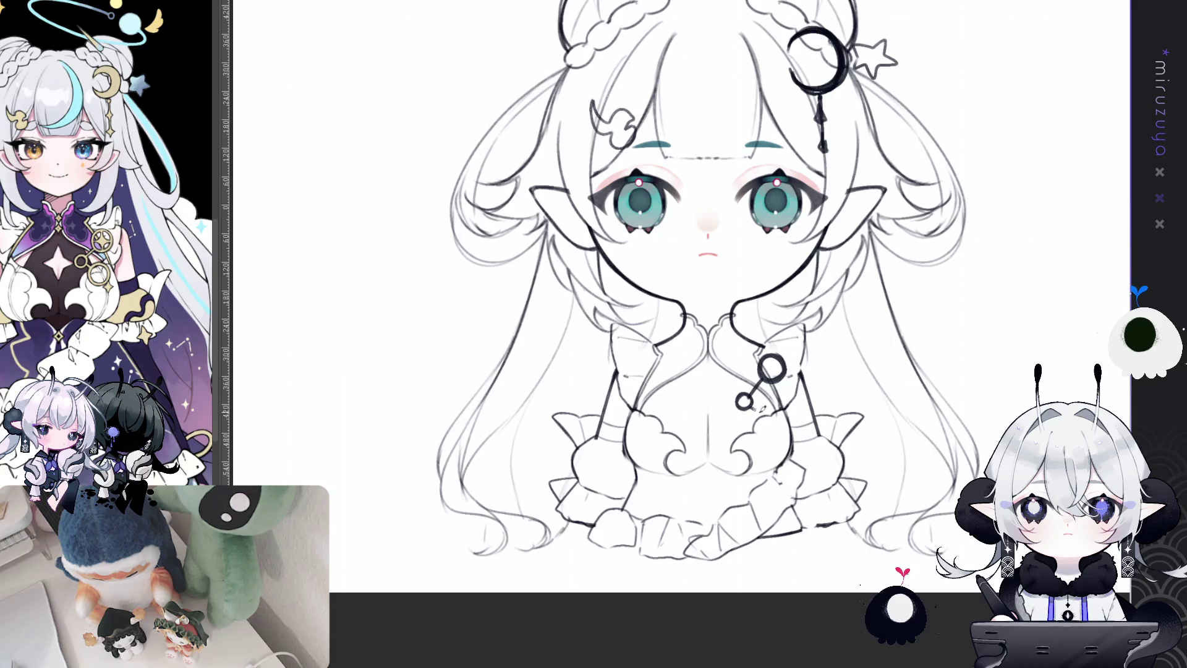
pyautogui.moveTo(760, 405); pyautogui.dragTo(758, 413)
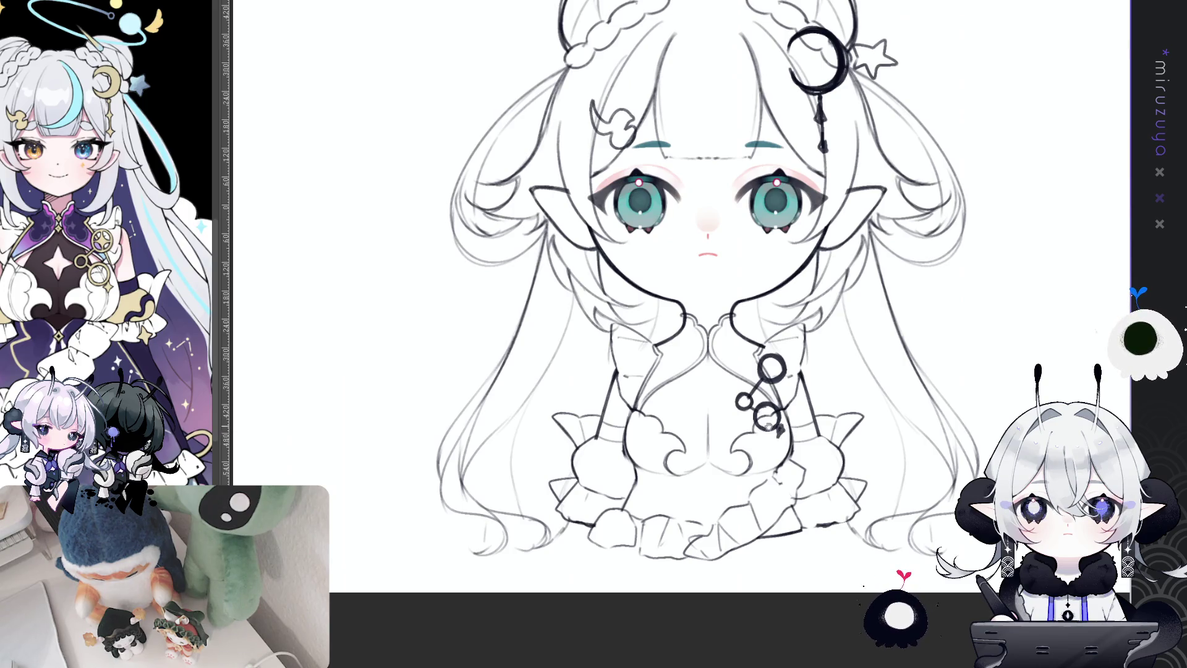
pyautogui.moveTo(780, 427); pyautogui.dragTo(814, 429)
pyautogui.hotkey('ctrl', ';')
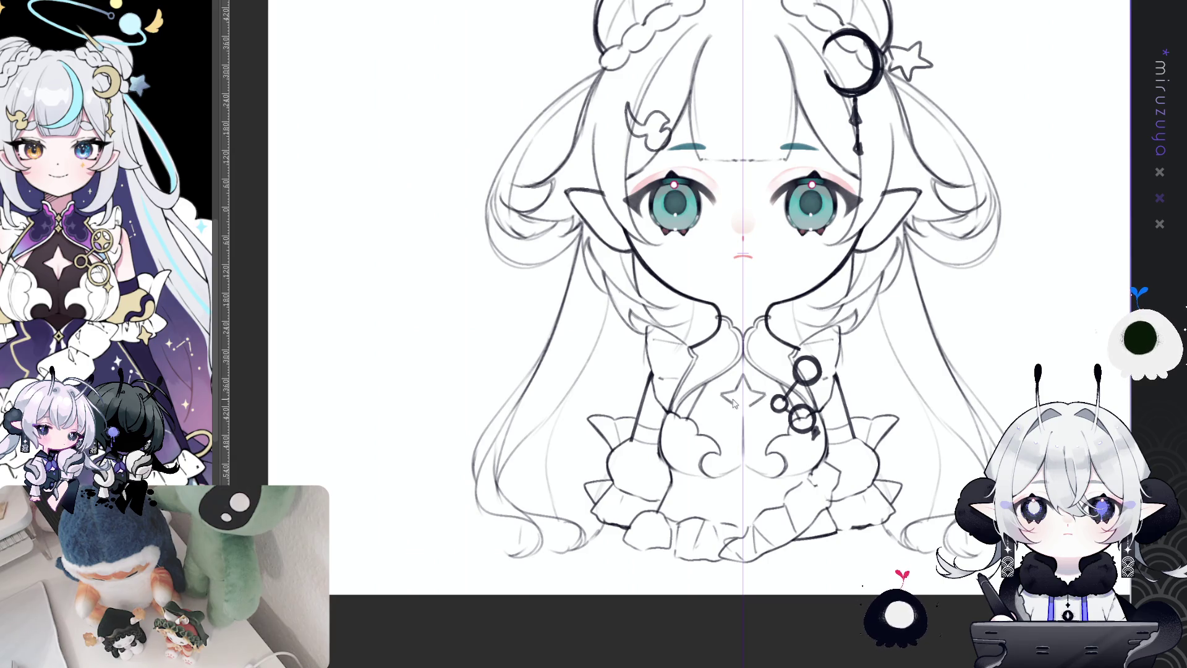
# - Ink a four-pointed star at the collar centre with a small stroke below it
pyautogui.moveTo(743, 378); pyautogui.dragTo(744, 418)
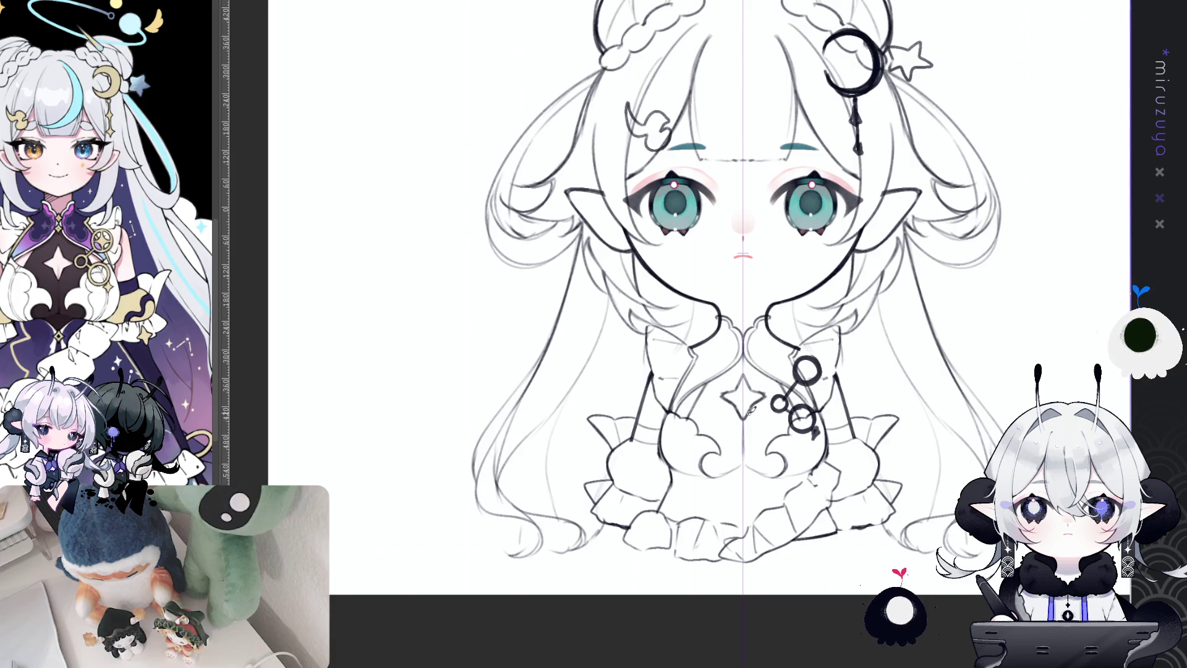
pyautogui.moveTo(828, 482); pyautogui.dragTo(823, 467)
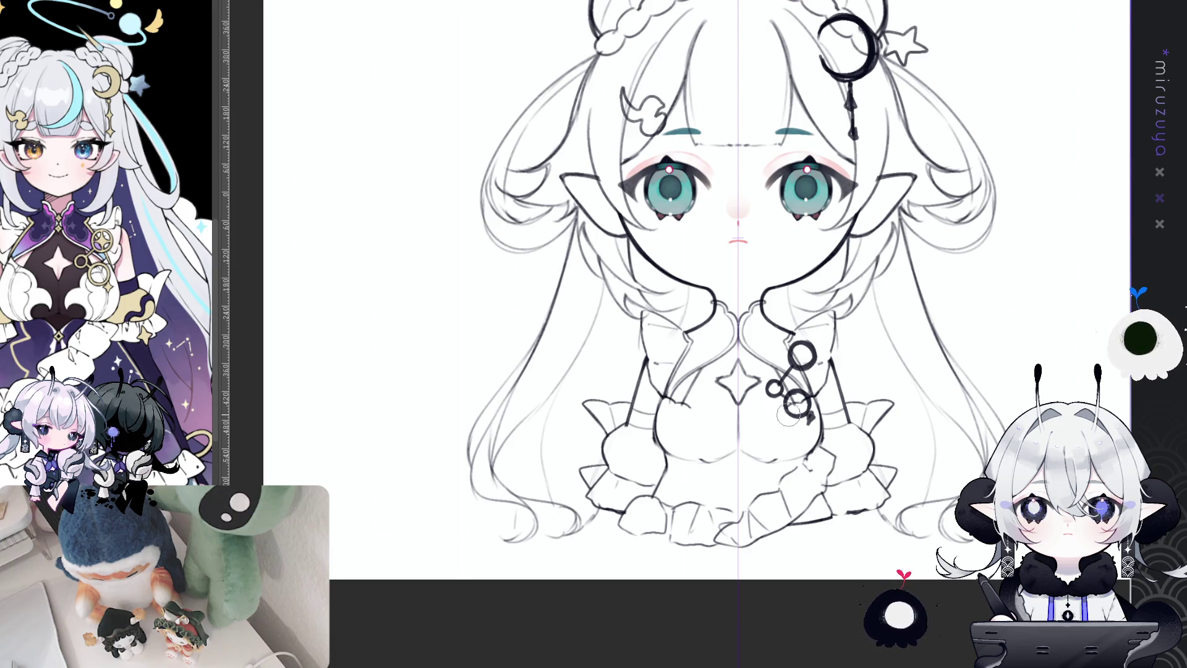
pyautogui.moveTo(755, 416)
pyautogui.mouseDown()
pyautogui.moveTo(783, 412)
pyautogui.moveTo(755, 444)
pyautogui.moveTo(764, 452)
pyautogui.mouseUp()
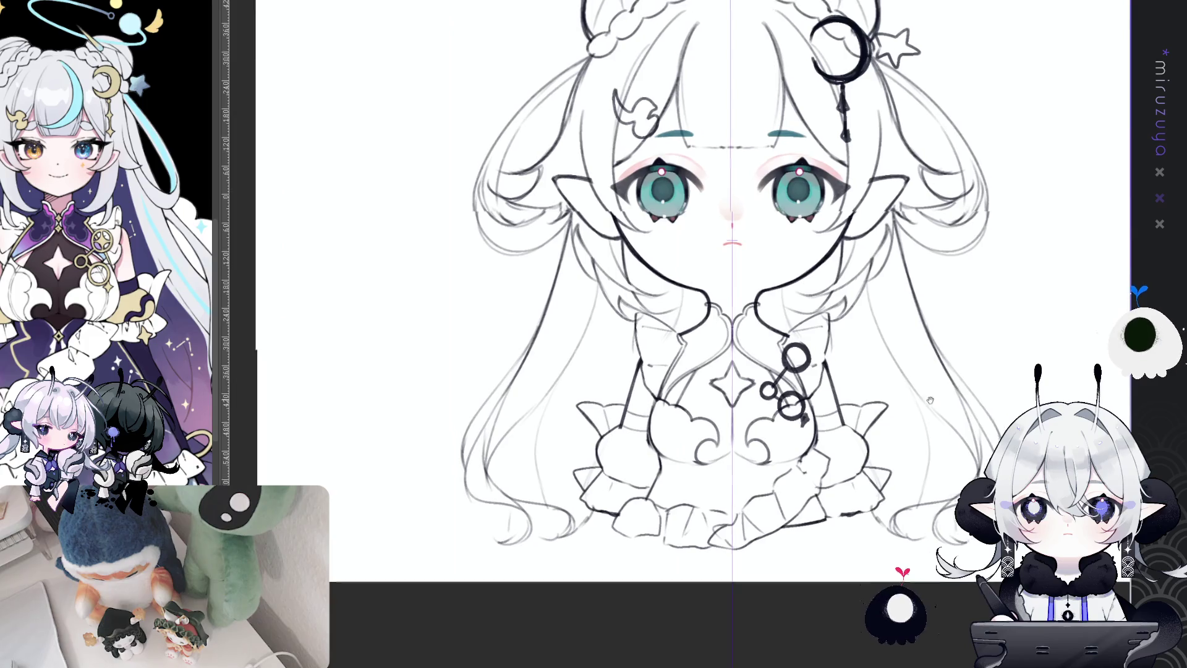
# - Add mirrored cloud-like chest swirls on both sides of the star
pyautogui.moveTo(894, 391); pyautogui.dragTo(875, 397)
pyautogui.moveTo(647, 395); pyautogui.dragTo(664, 404)
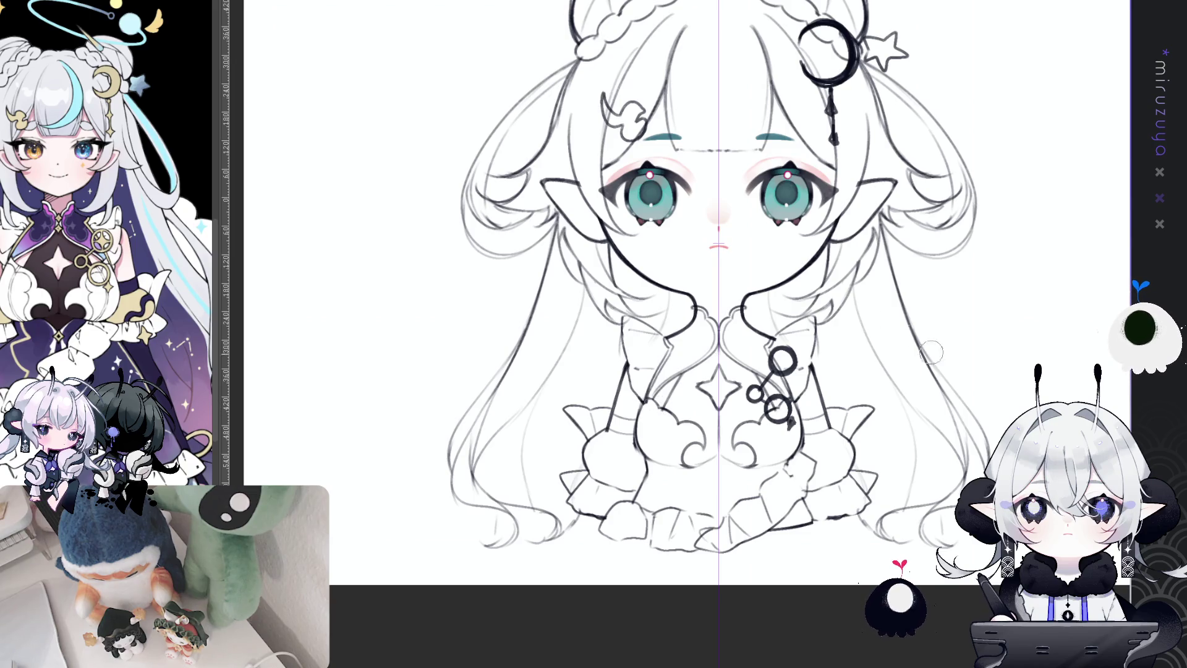
pyautogui.moveTo(893, 445); pyautogui.dragTo(894, 438)
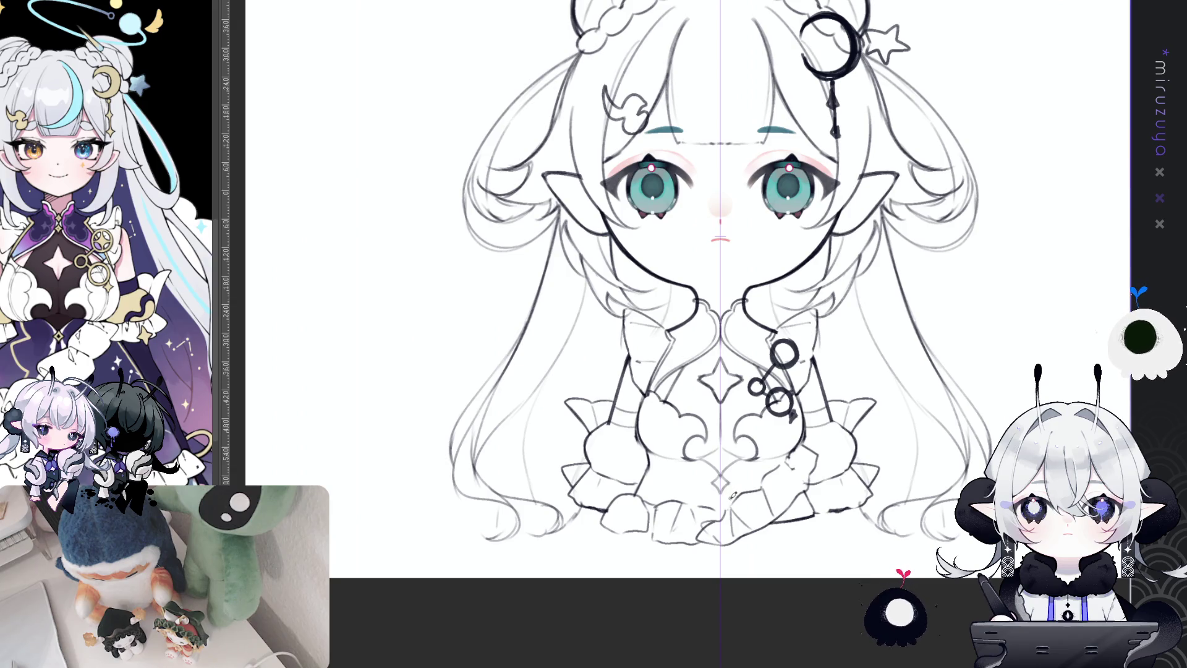
pyautogui.moveTo(989, 339); pyautogui.dragTo(1023, 378)
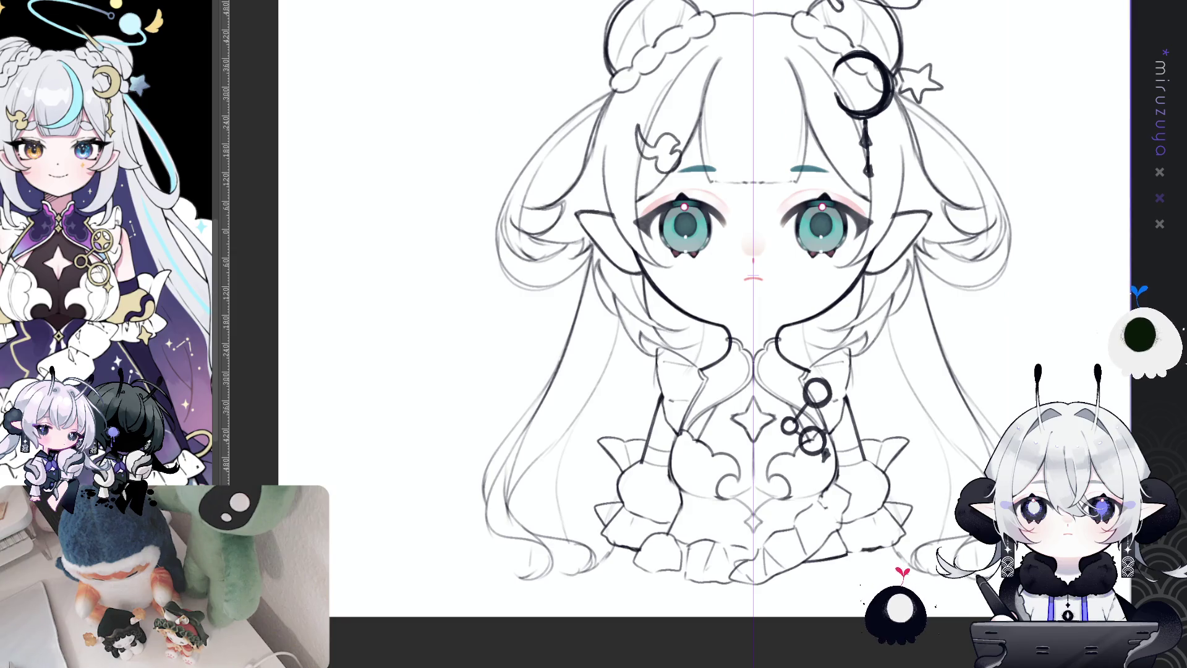
pyautogui.moveTo(1046, 317); pyautogui.dragTo(941, 394)
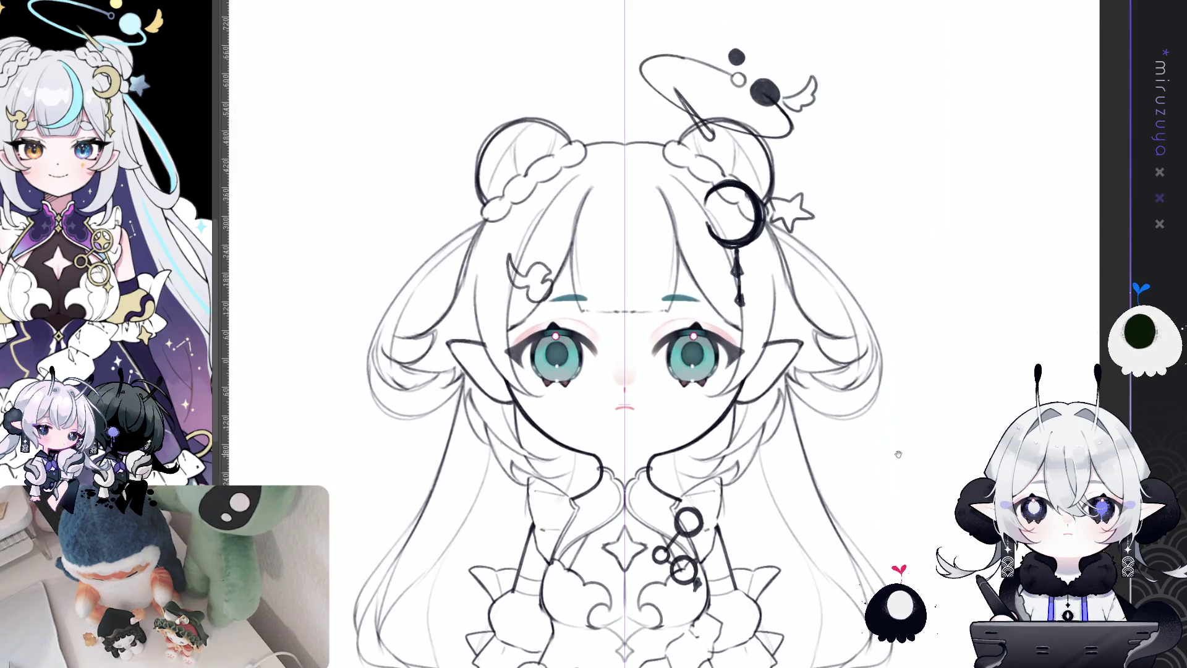
pyautogui.scroll(-2, 941, 394)
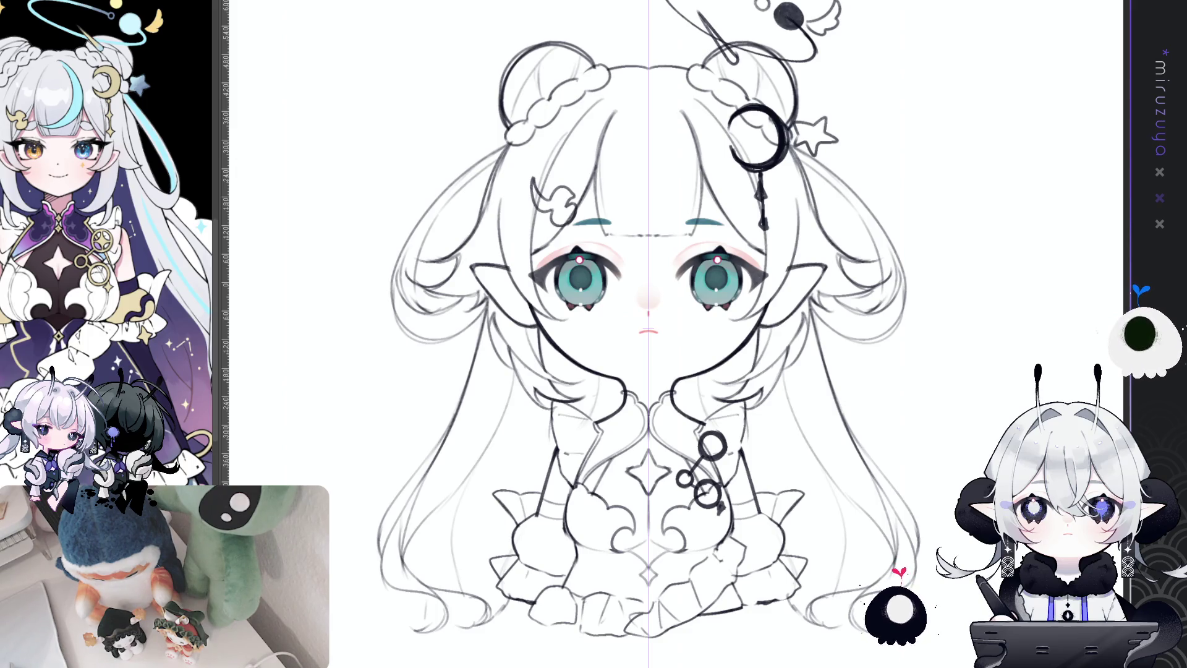
# - Zoom in on the face and recolour both eyebrows from teal to black
pyautogui.moveTo(1077, 293); pyautogui.dragTo(992, 373)
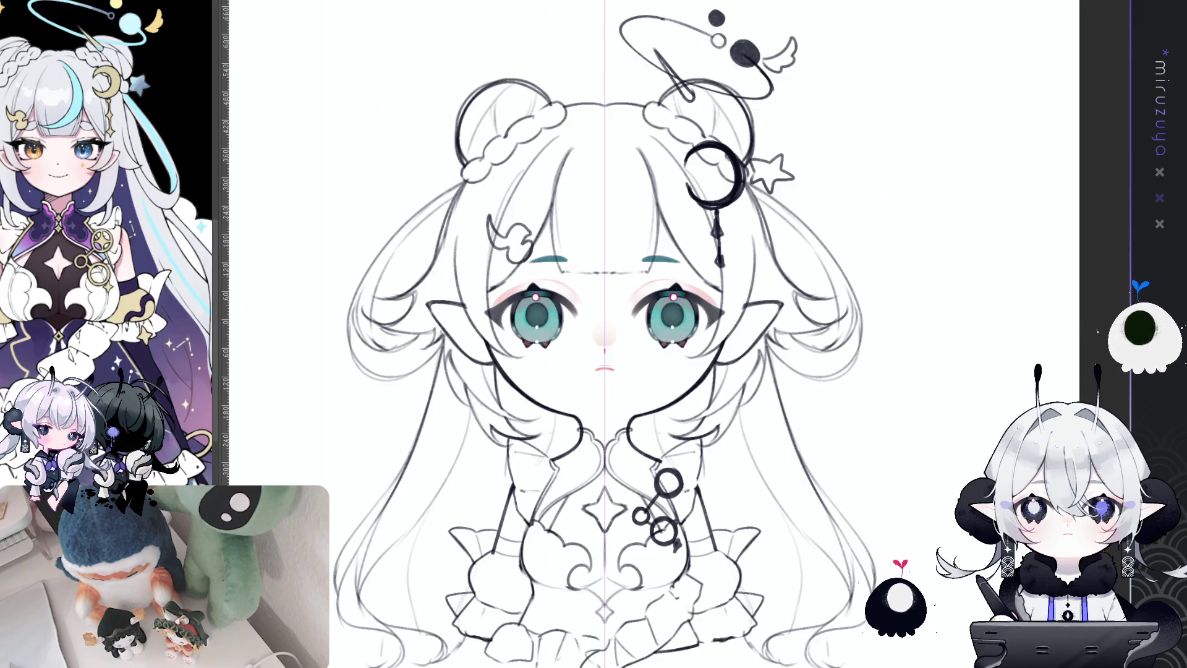
pyautogui.hotkey('ctrl', '+')
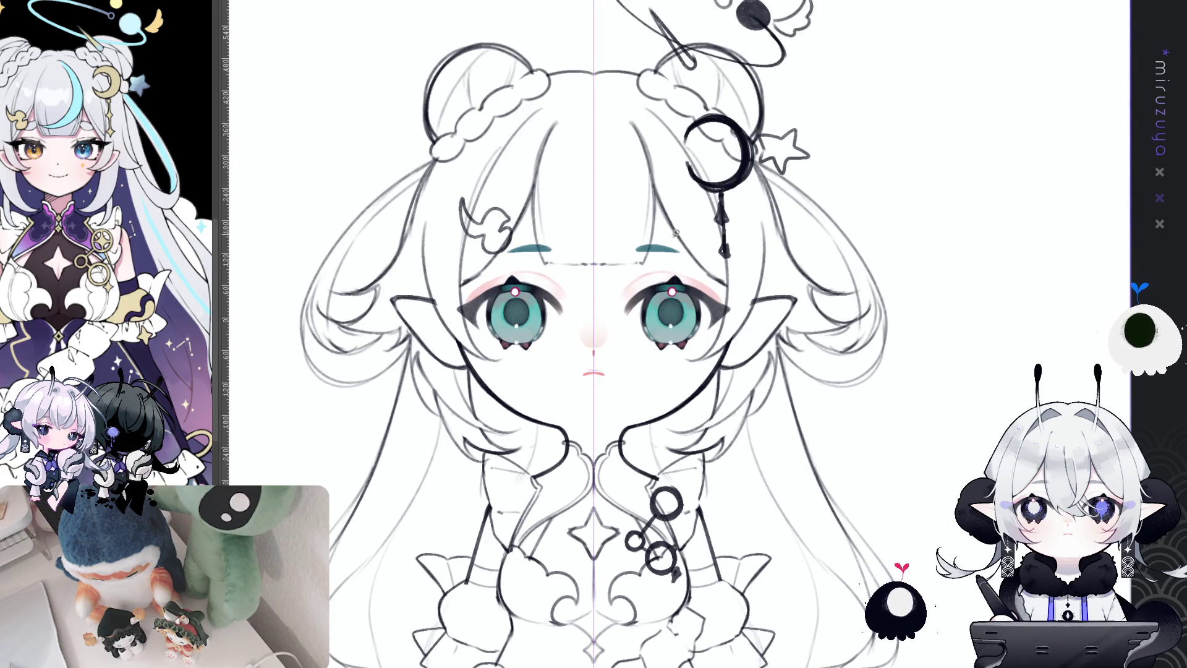
pyautogui.hotkey('ctrl', 'z')
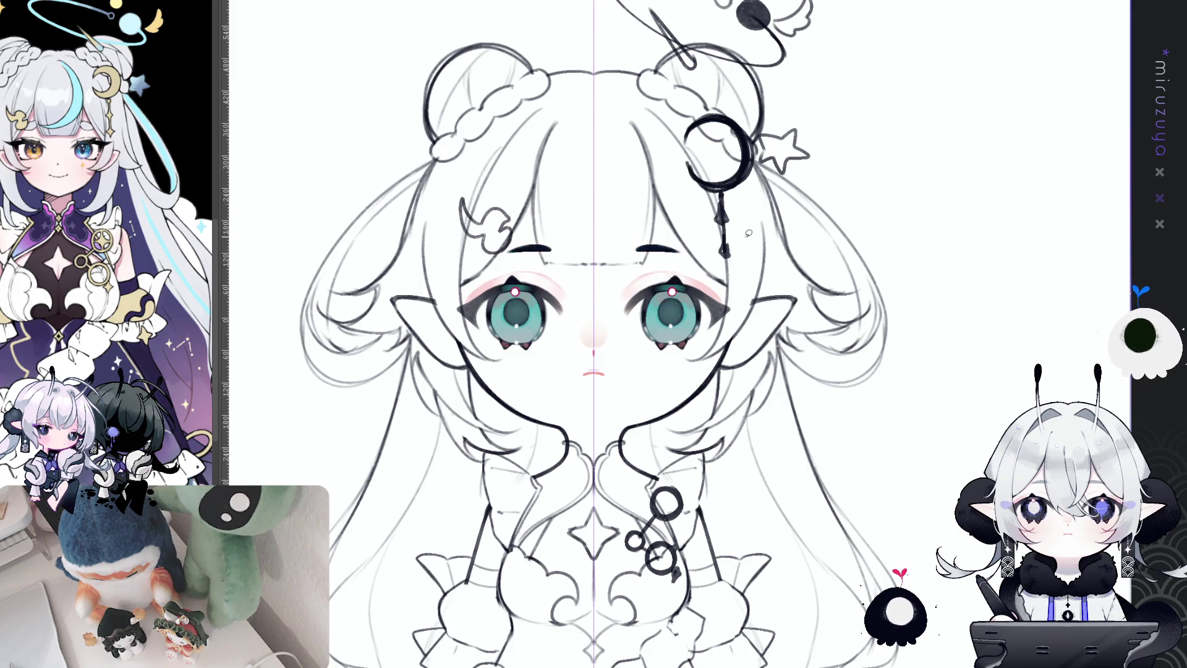
pyautogui.hotkey('ctrl', '+')
pyautogui.moveTo(711, 525)
pyautogui.mouseDown()
pyautogui.moveTo(821, 377)
pyautogui.moveTo(838, 329)
pyautogui.mouseUp()
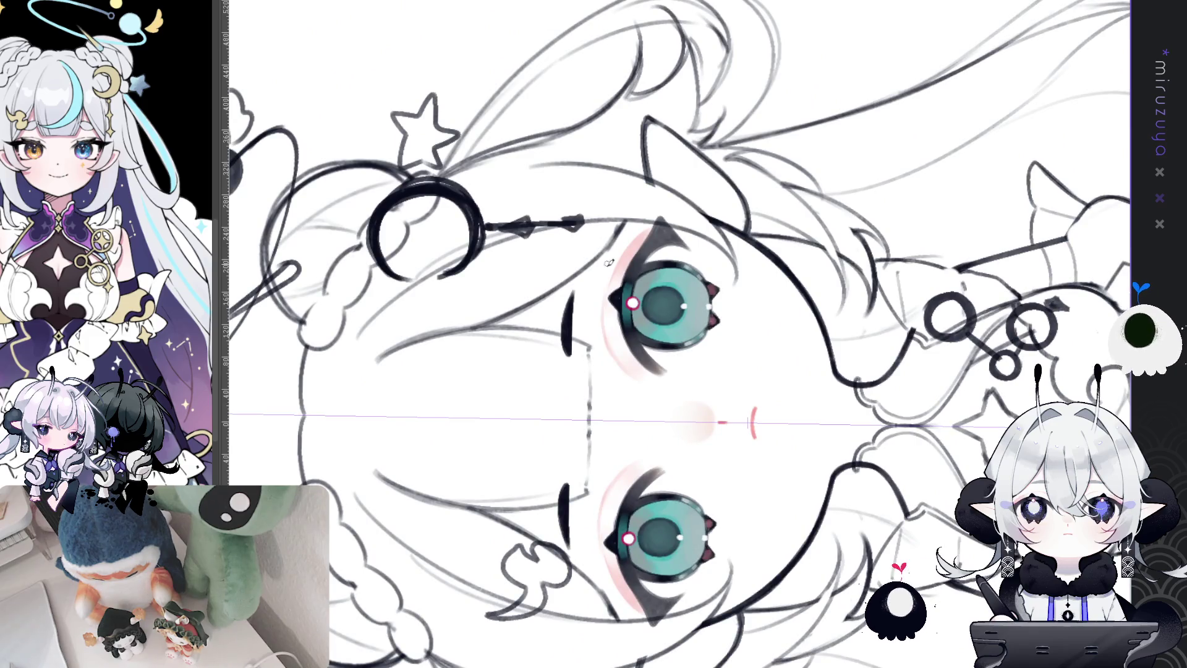
# - Paint both eyebrows as thick mirrored black ovals, then return the canvas upright
pyautogui.moveTo(573, 297)
pyautogui.mouseDown()
pyautogui.moveTo(569, 343)
pyautogui.moveTo(575, 293)
pyautogui.mouseUp()
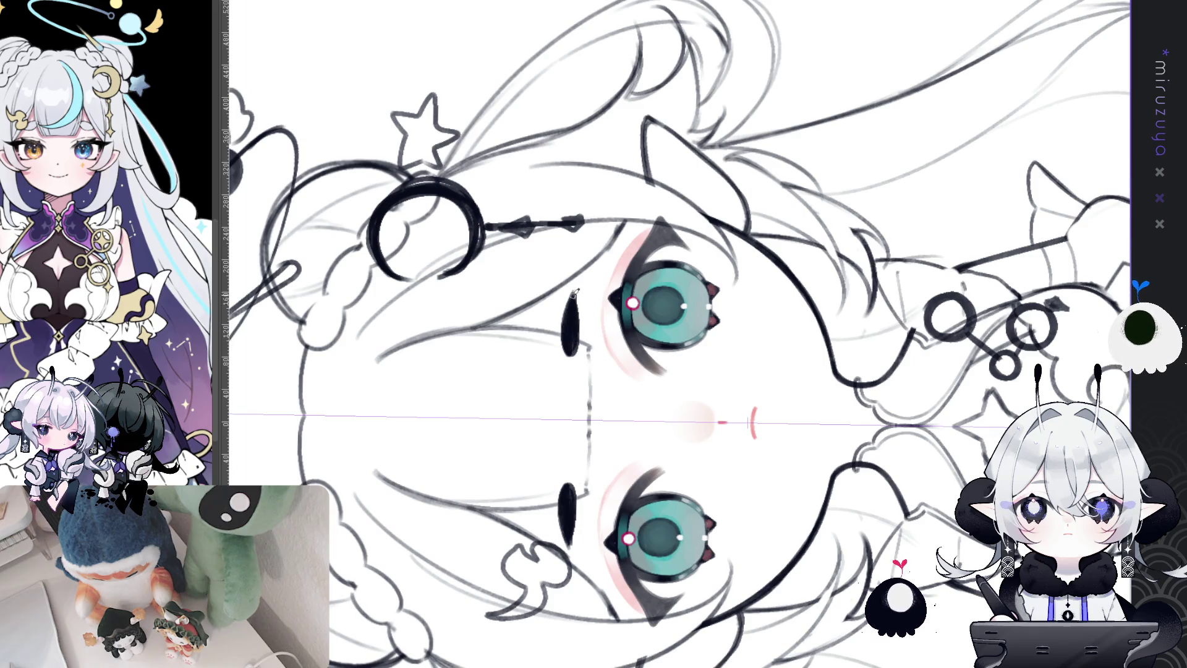
pyautogui.moveTo(578, 340)
pyautogui.mouseDown()
pyautogui.moveTo(577, 286)
pyautogui.moveTo(575, 346)
pyautogui.moveTo(562, 338)
pyautogui.mouseUp()
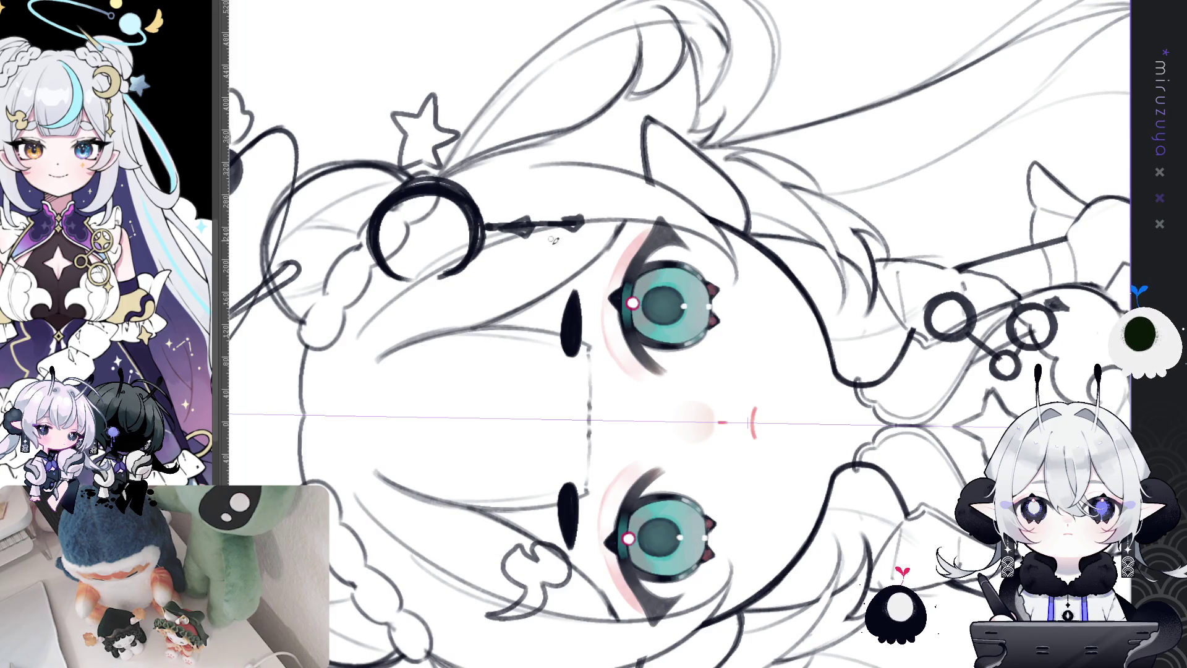
pyautogui.moveTo(574, 292); pyautogui.dragTo(570, 341)
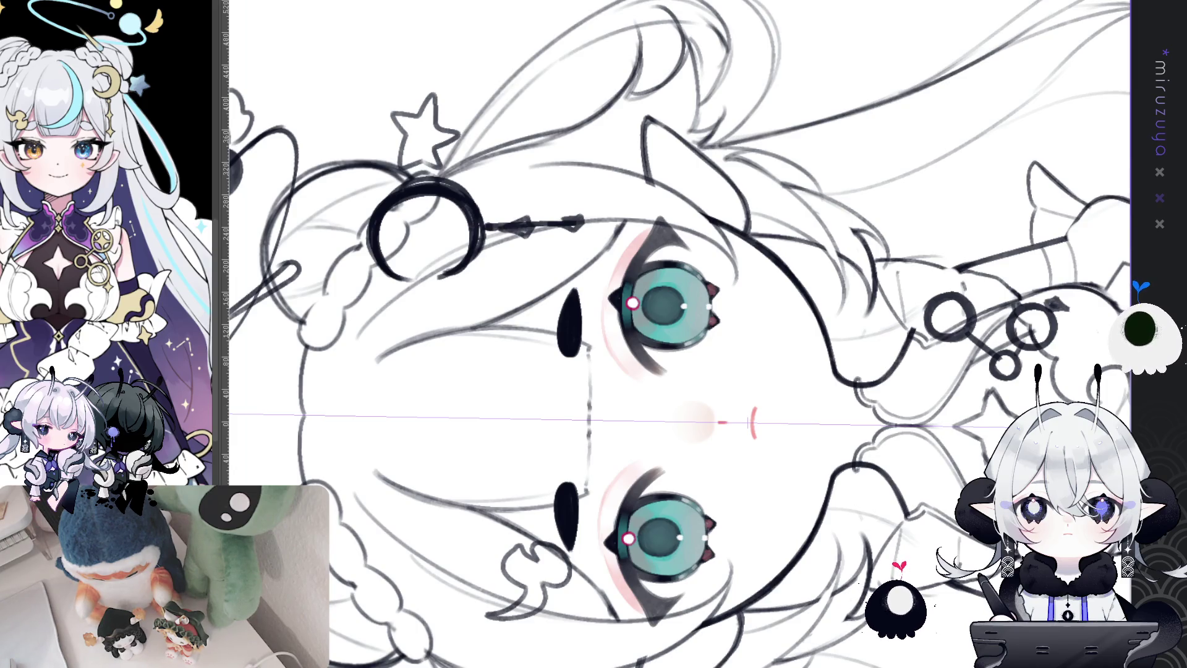
pyautogui.press('Escape')
pyautogui.moveTo(978, 431); pyautogui.dragTo(971, 414)
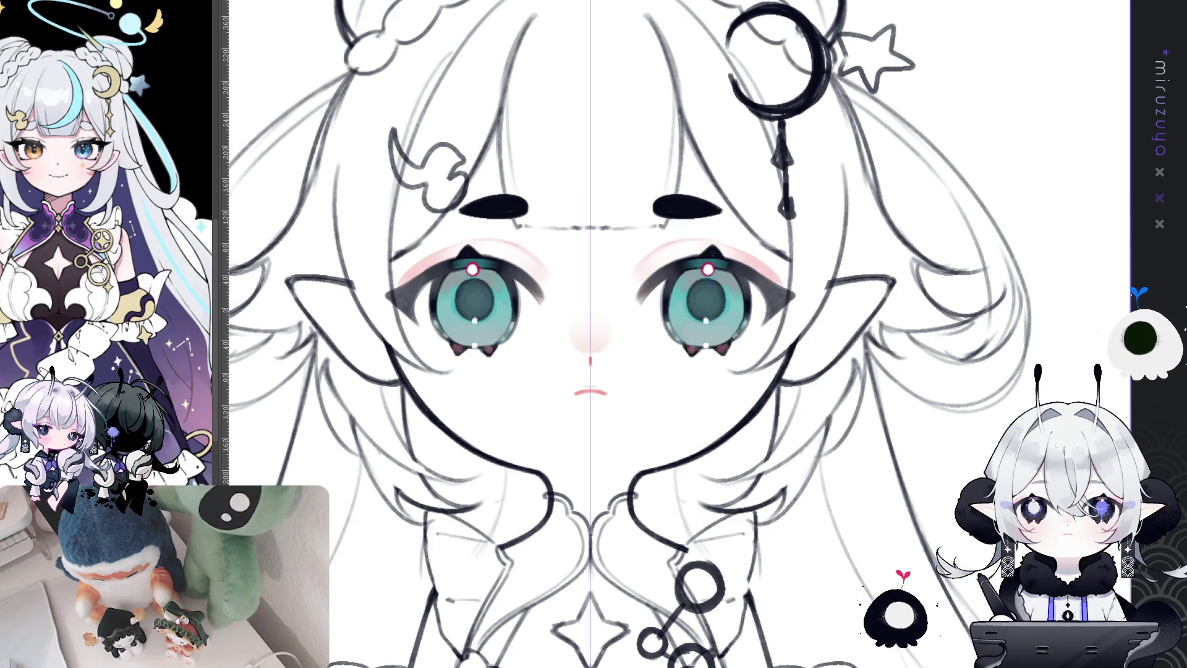
# - Draw a thin curved pink mouth stroke below the nose on the rotated canvas
pyautogui.moveTo(590, 360); pyautogui.dragTo(590, 386)
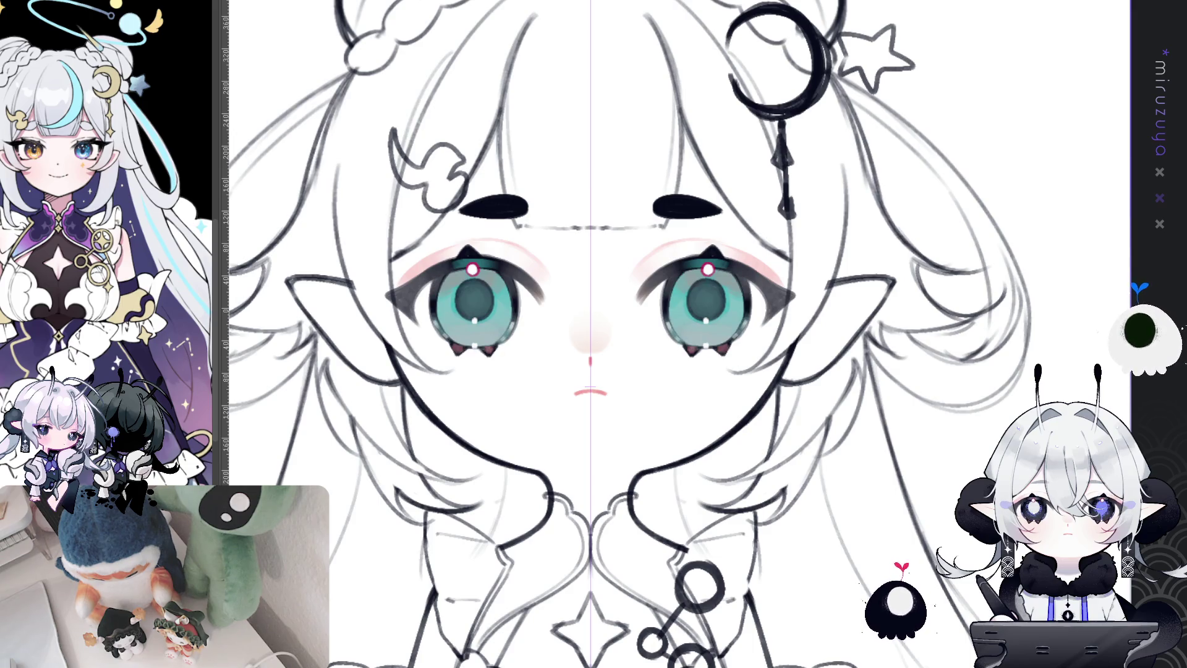
pyautogui.moveTo(680, 185); pyautogui.dragTo(866, 371)
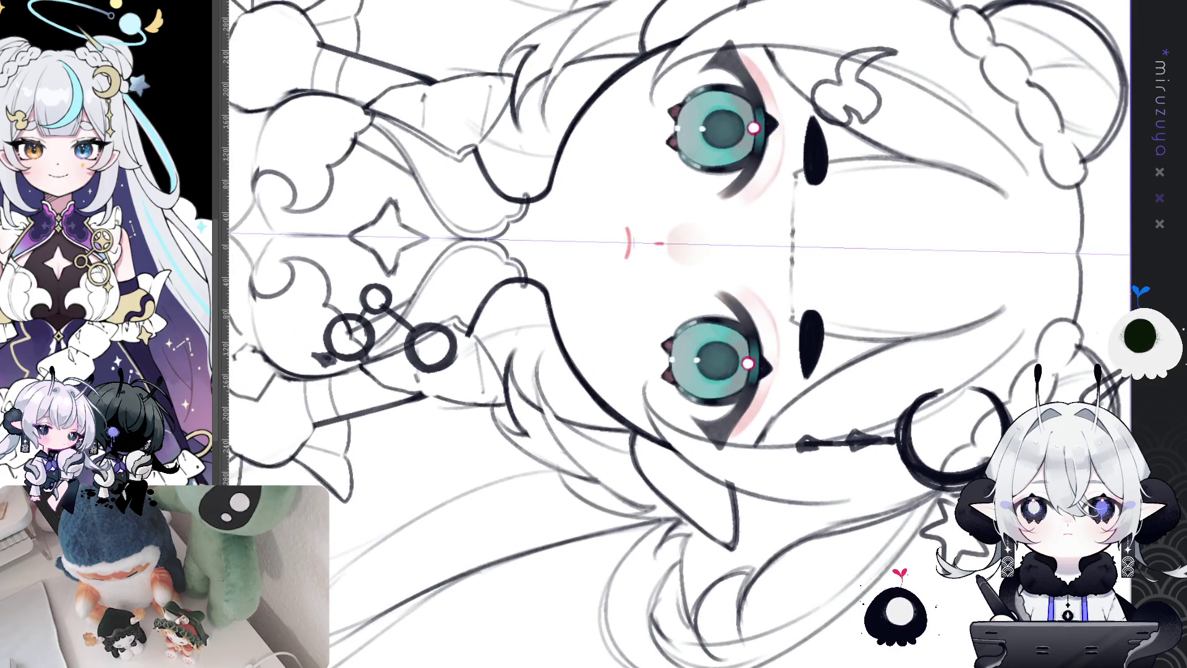
pyautogui.scroll(1, 633, 241)
pyautogui.scroll(1, 633, 241)
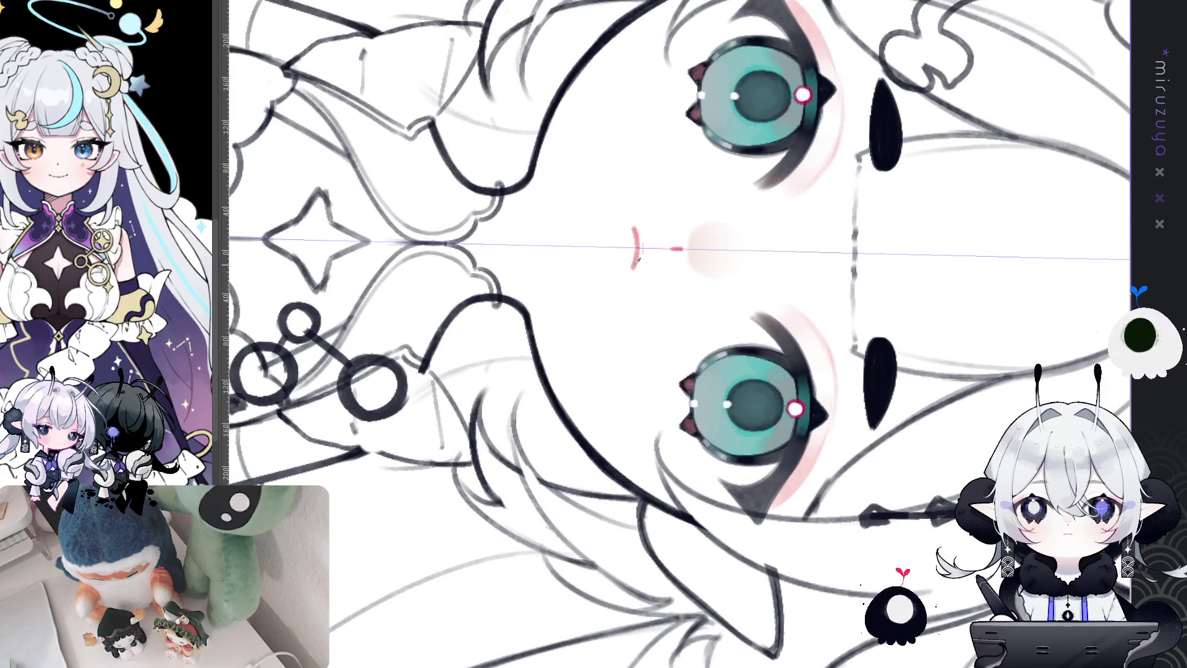
pyautogui.moveTo(676, 267); pyautogui.dragTo(630, 275)
pyautogui.hotkey('ctrl', 'z')
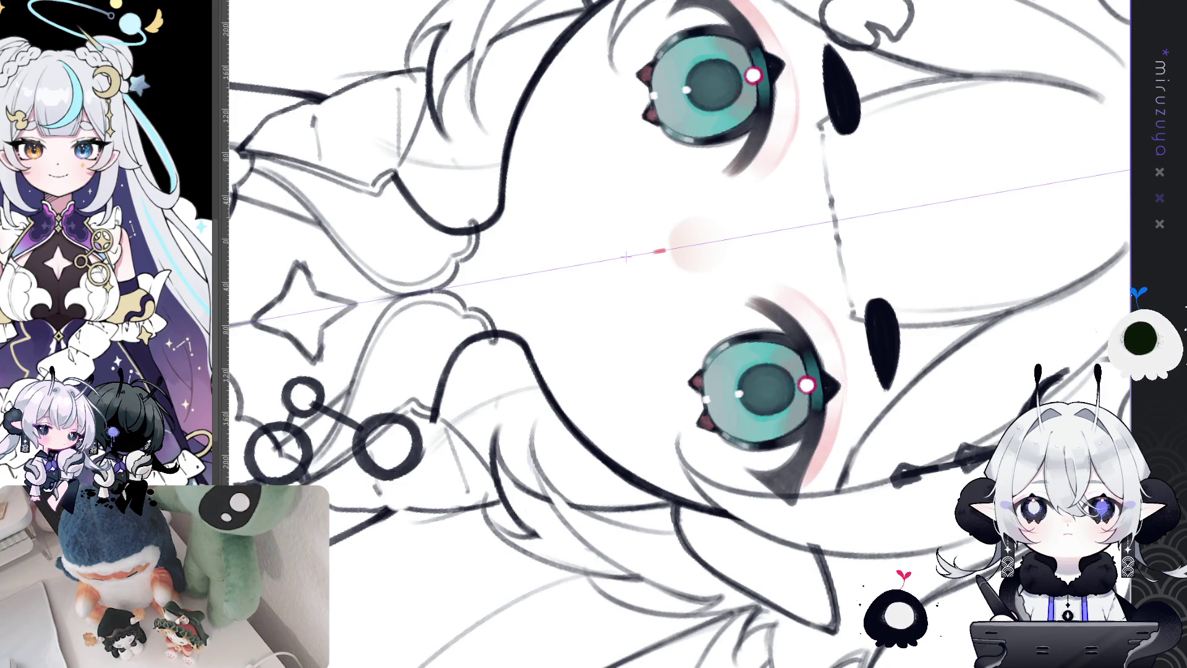
pyautogui.moveTo(610, 228); pyautogui.dragTo(622, 288)
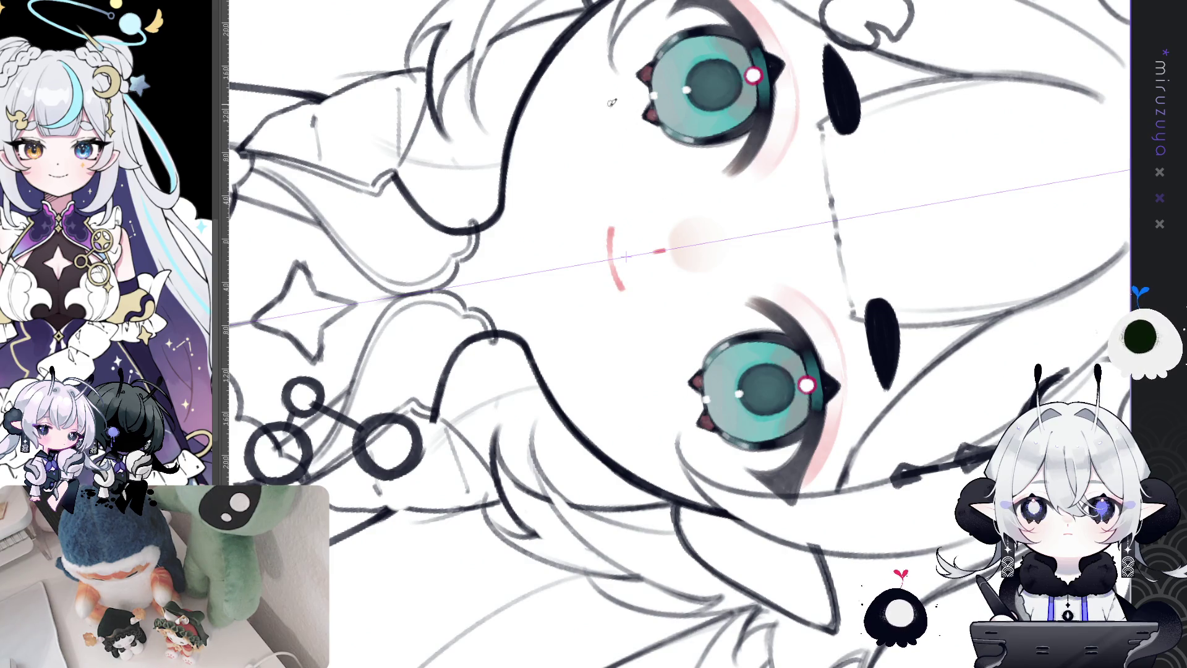
pyautogui.hotkey('ctrl', 'z')
pyautogui.hotkey('ctrl', 'y')
# - Trim the excess from the mouth stroke with a lasso selection and deselect
pyautogui.moveTo(616, 221); pyautogui.dragTo(622, 288)
pyautogui.press('Delete')
pyautogui.hotkey('ctrl', 'd')
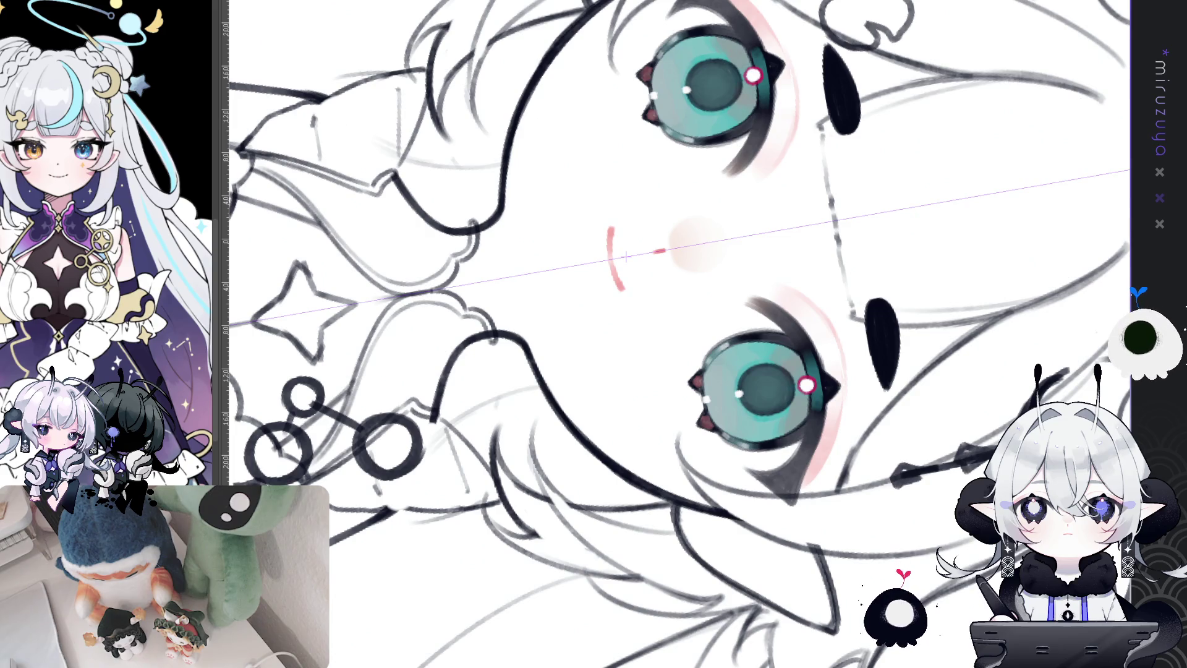
pyautogui.hotkey('ctrl', '0')
pyautogui.moveTo(685, 284); pyautogui.dragTo(680, 292)
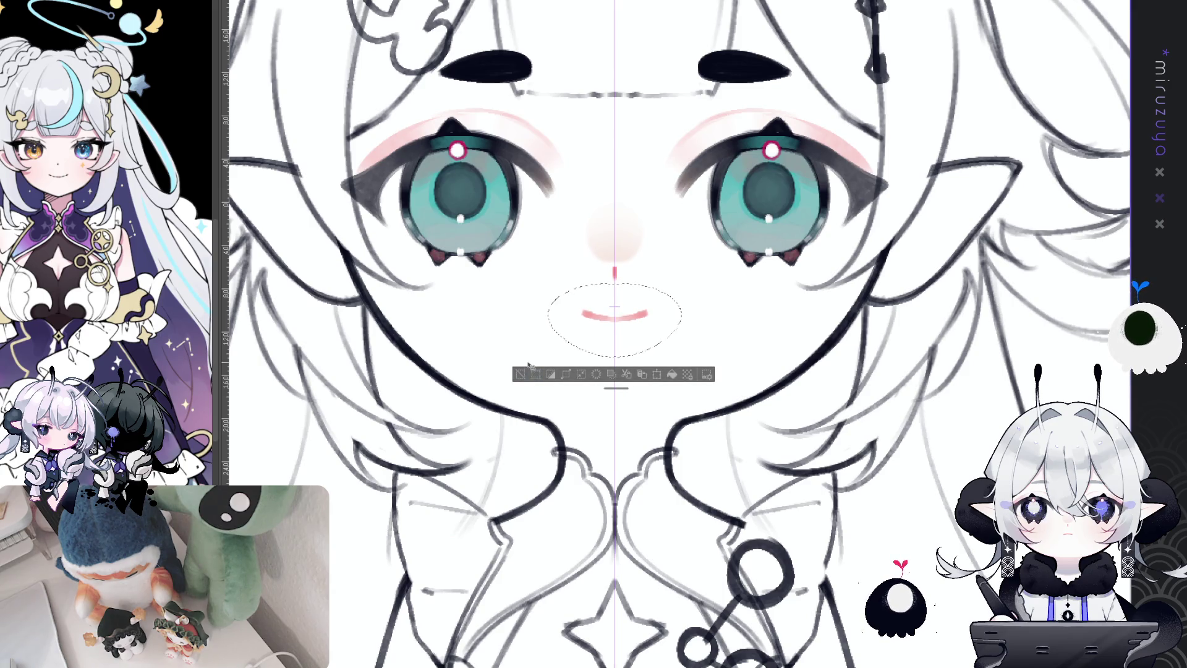
pyautogui.click(520, 374)
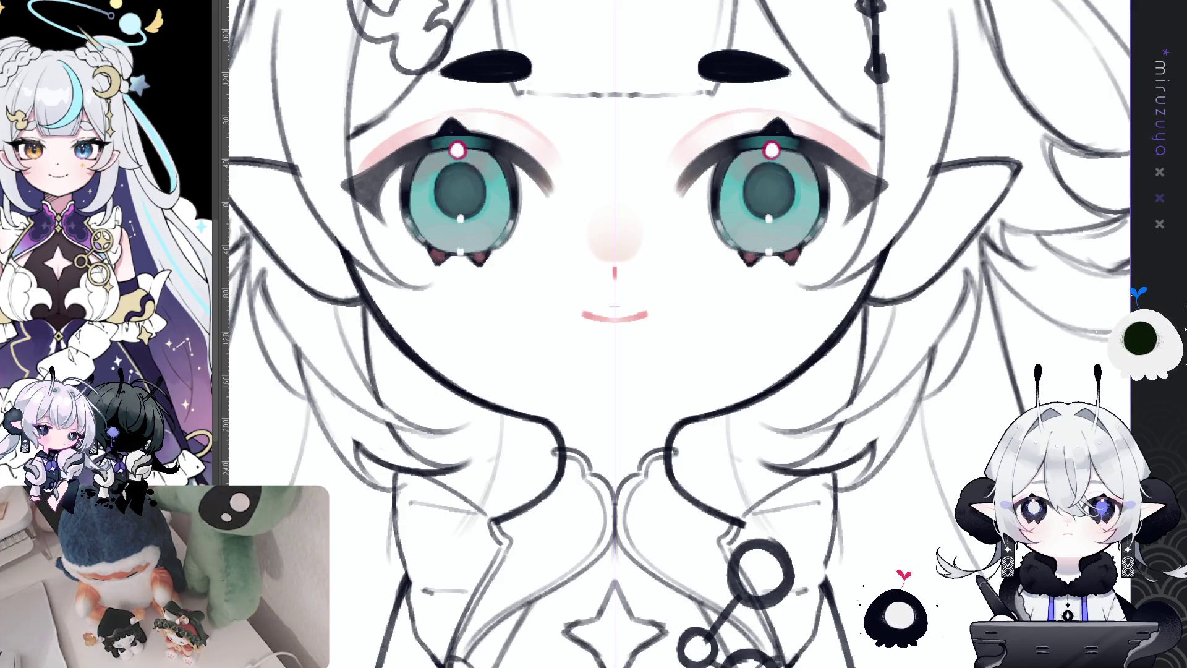
# - Lasso-delete the old mouth stroke and switch back to the pen
pyautogui.moveTo(560, 337)
pyautogui.mouseDown()
pyautogui.moveTo(674, 212)
pyautogui.moveTo(712, 230)
pyautogui.mouseUp()
pyautogui.press('m')
pyautogui.press('Delete')
pyautogui.hotkey('ctrl', 'd')
pyautogui.press('p')
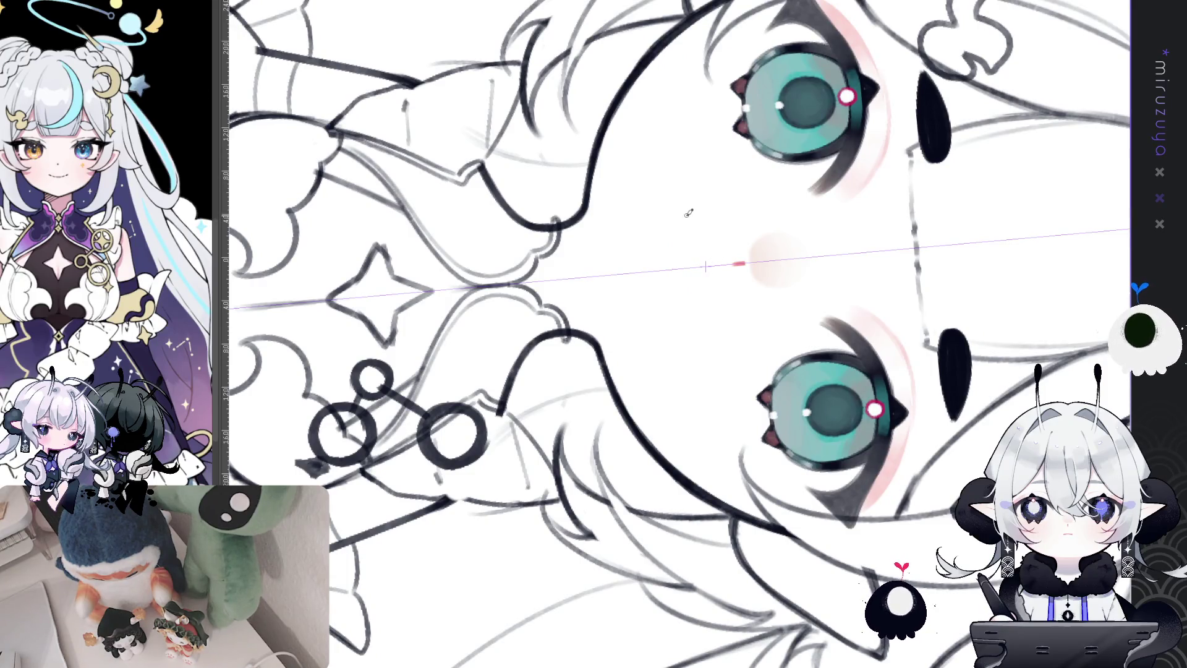
# - Redraw a new mirrored mouth stroke with a small wavy tip
pyautogui.moveTo(681, 216); pyautogui.dragTo(687, 255)
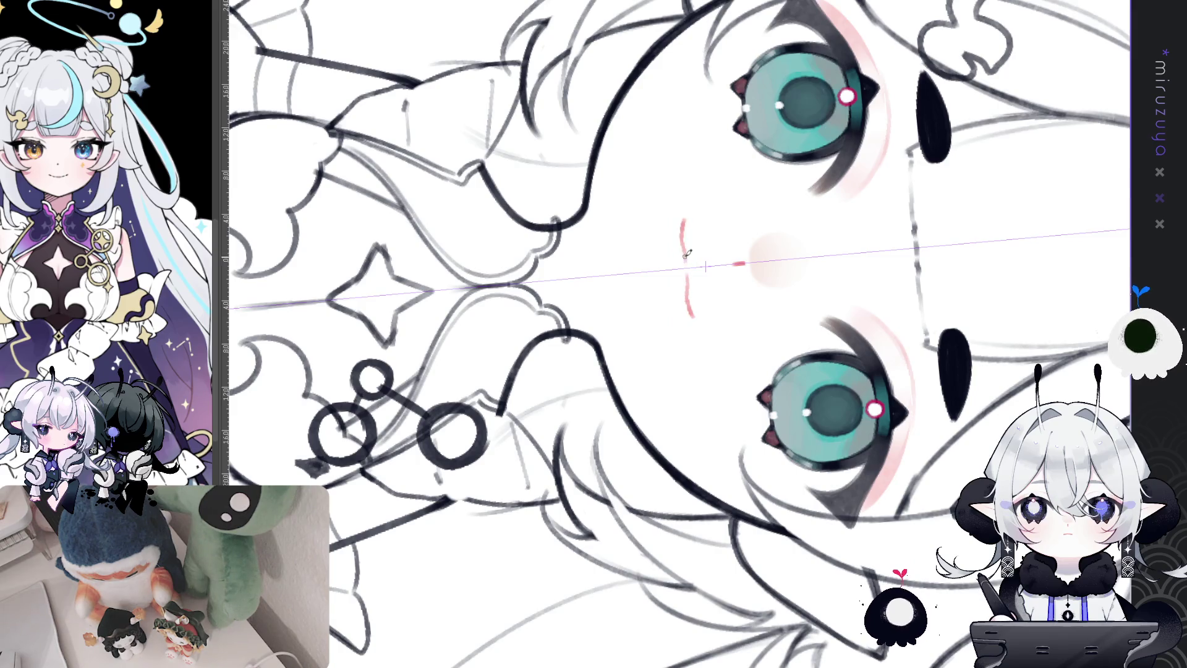
pyautogui.hotkey('ctrl', 'z')
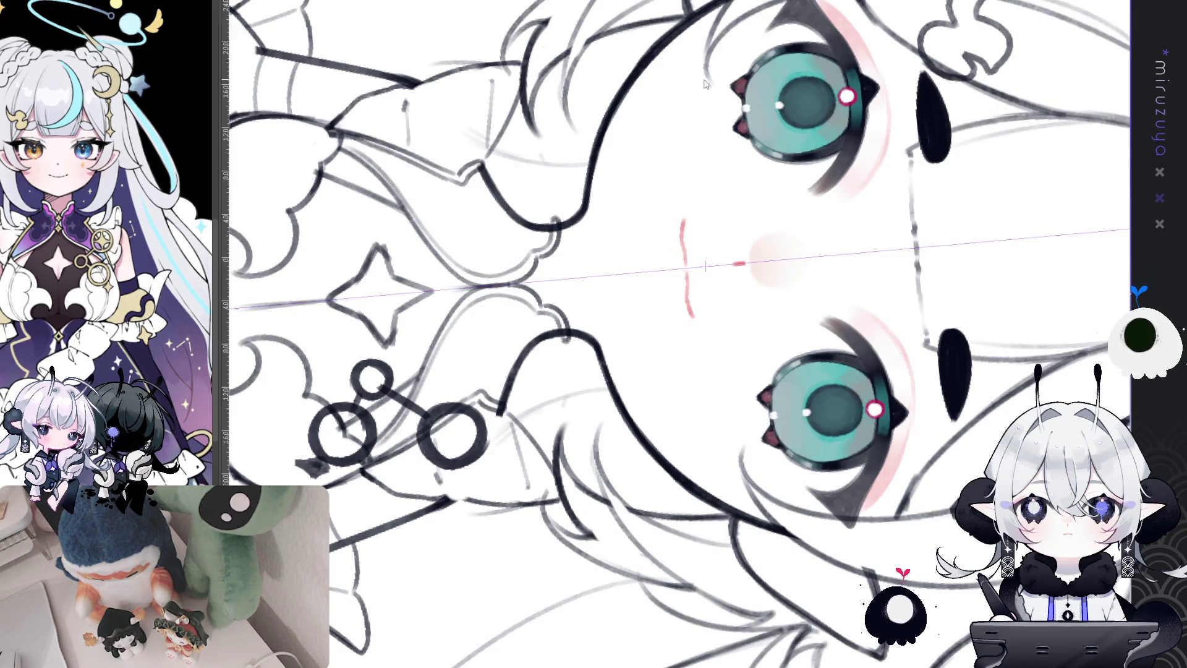
pyautogui.moveTo(681, 230); pyautogui.dragTo(683, 252)
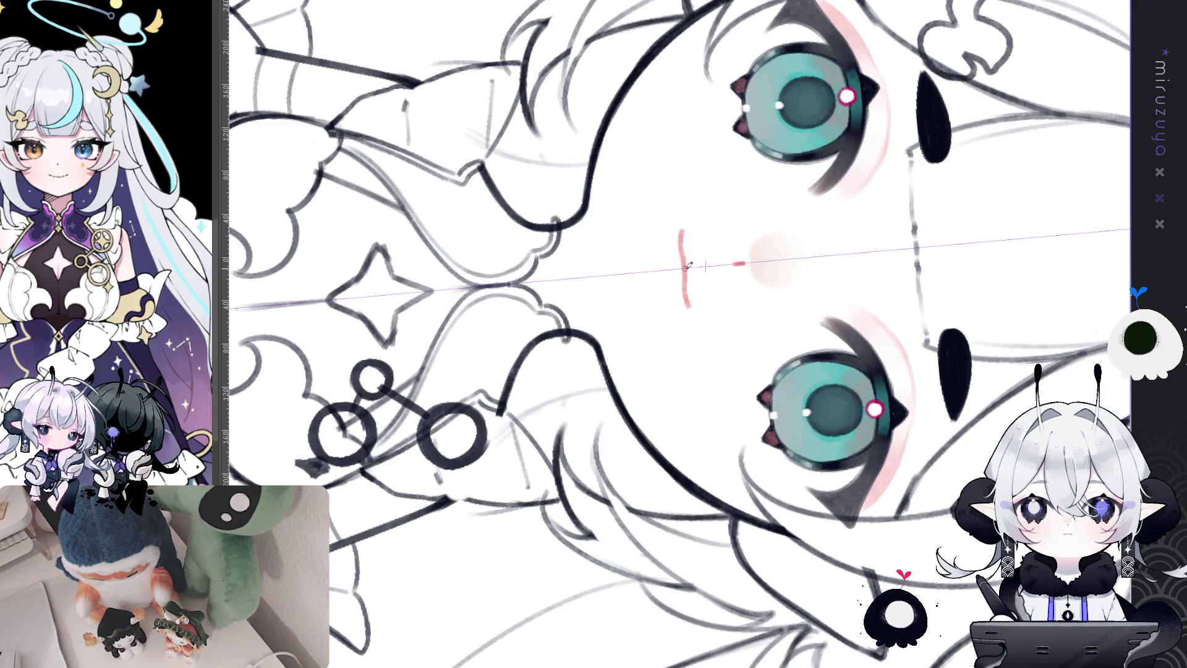
pyautogui.hotkey('ctrl', 'z')
pyautogui.hotkey('ctrl', 'z')
pyautogui.moveTo(682, 229); pyautogui.dragTo(686, 274)
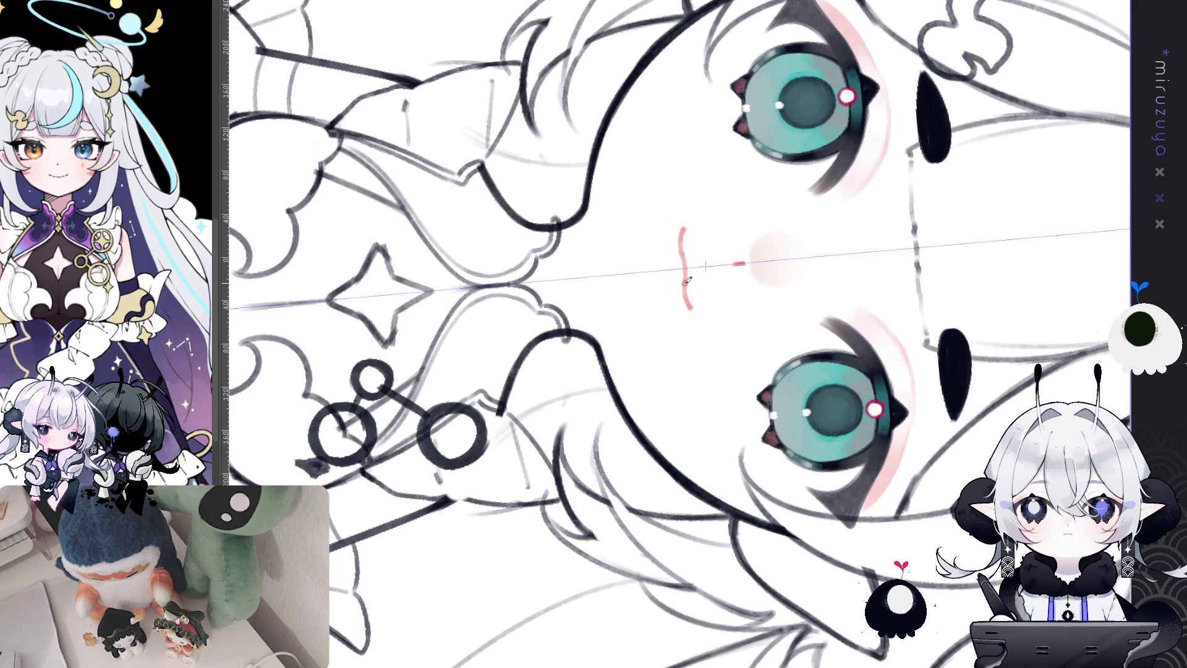
pyautogui.moveTo(687, 290); pyautogui.dragTo(690, 302)
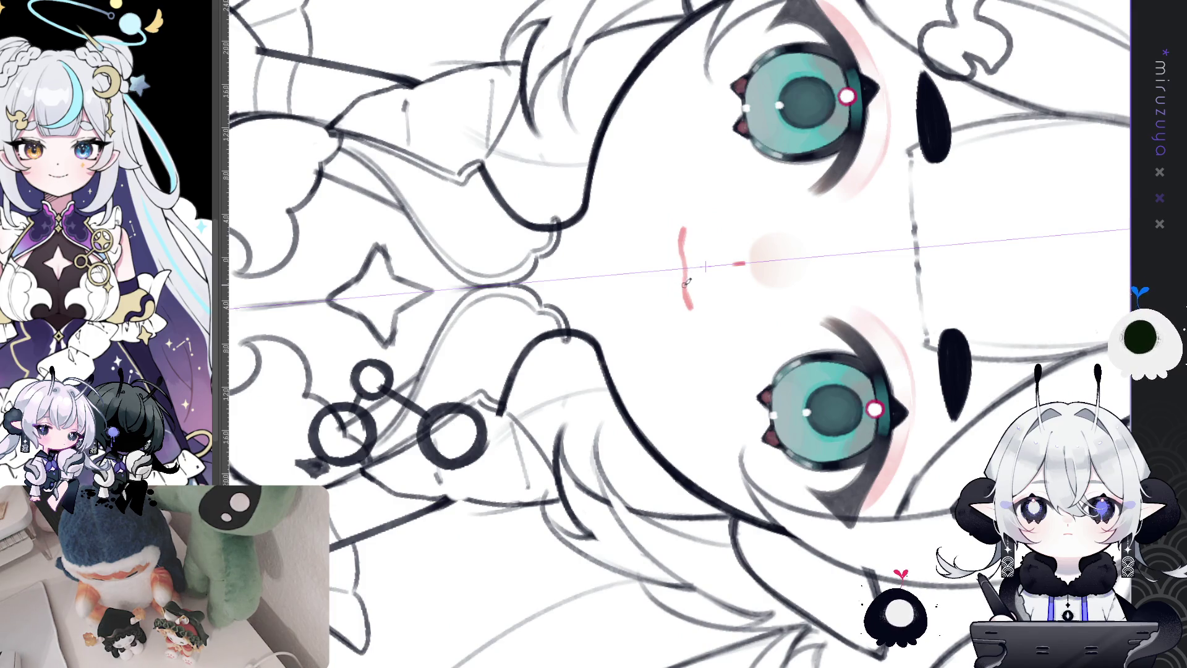
pyautogui.hotkey('ctrl', 'shift', 'r')
pyautogui.moveTo(447, 111); pyautogui.dragTo(425, 78)
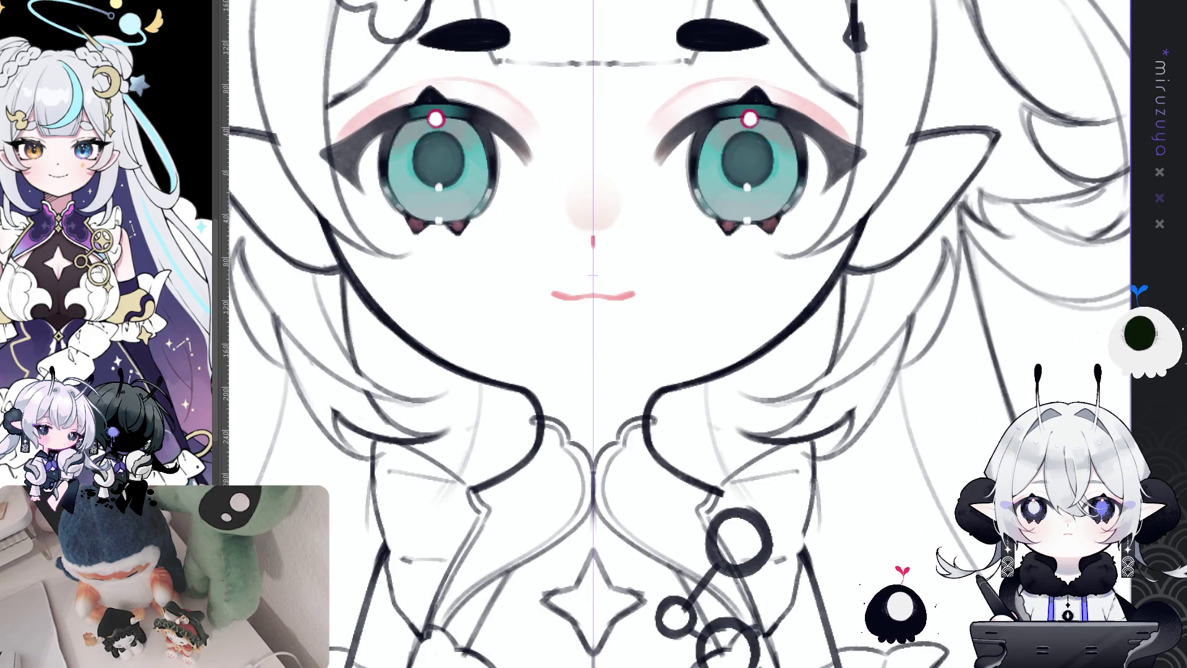
# - Nudge the wavy mouth up slightly, reshape it, and add a tiny curl underneath
pyautogui.moveTo(634, 331); pyautogui.dragTo(657, 303)
pyautogui.press('Up')
pyautogui.press('Up')
pyautogui.press('Up')
pyautogui.press('Up')
pyautogui.press('Up')
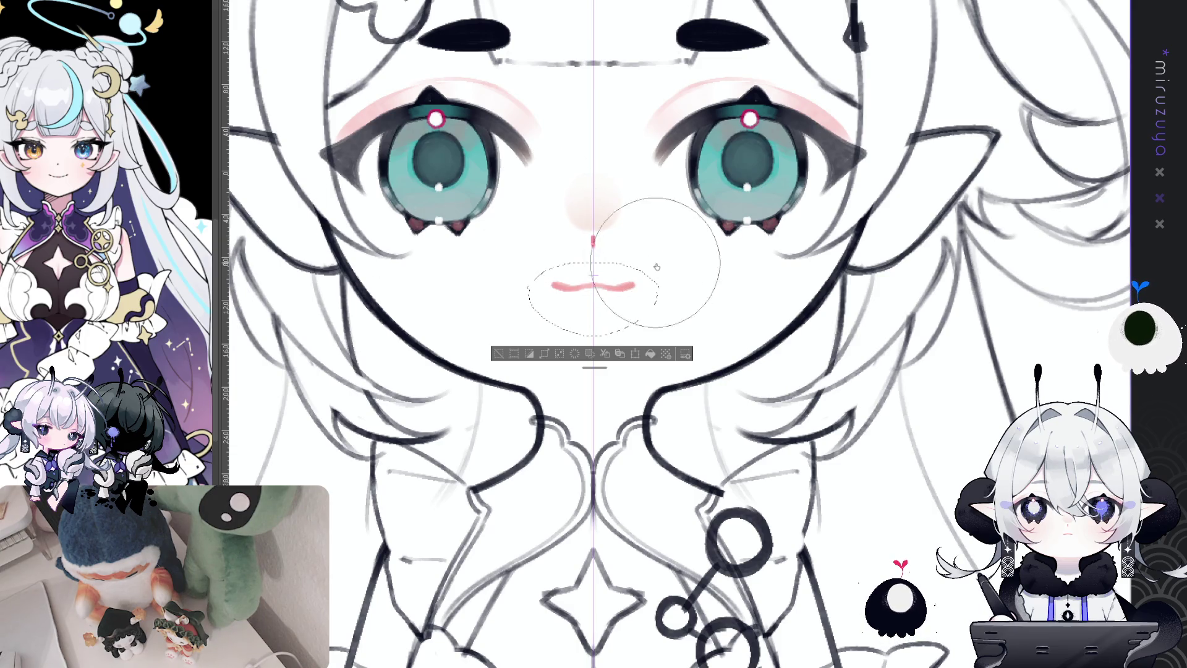
pyautogui.moveTo(656, 267); pyautogui.dragTo(699, 123)
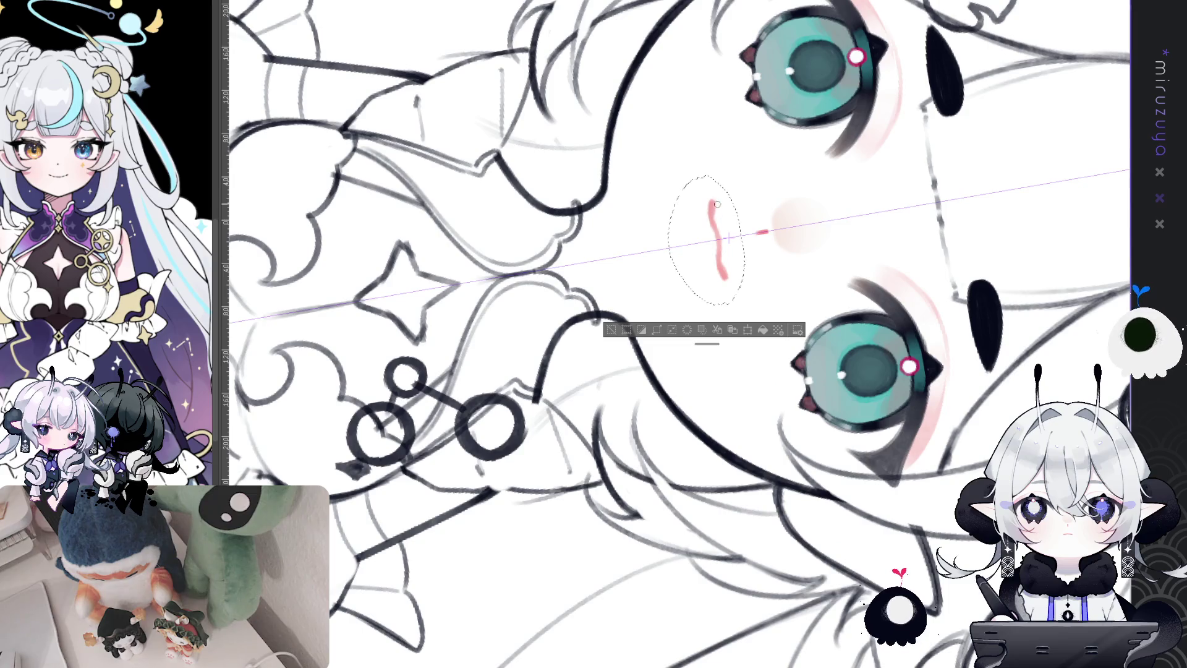
pyautogui.moveTo(718, 224); pyautogui.dragTo(715, 249)
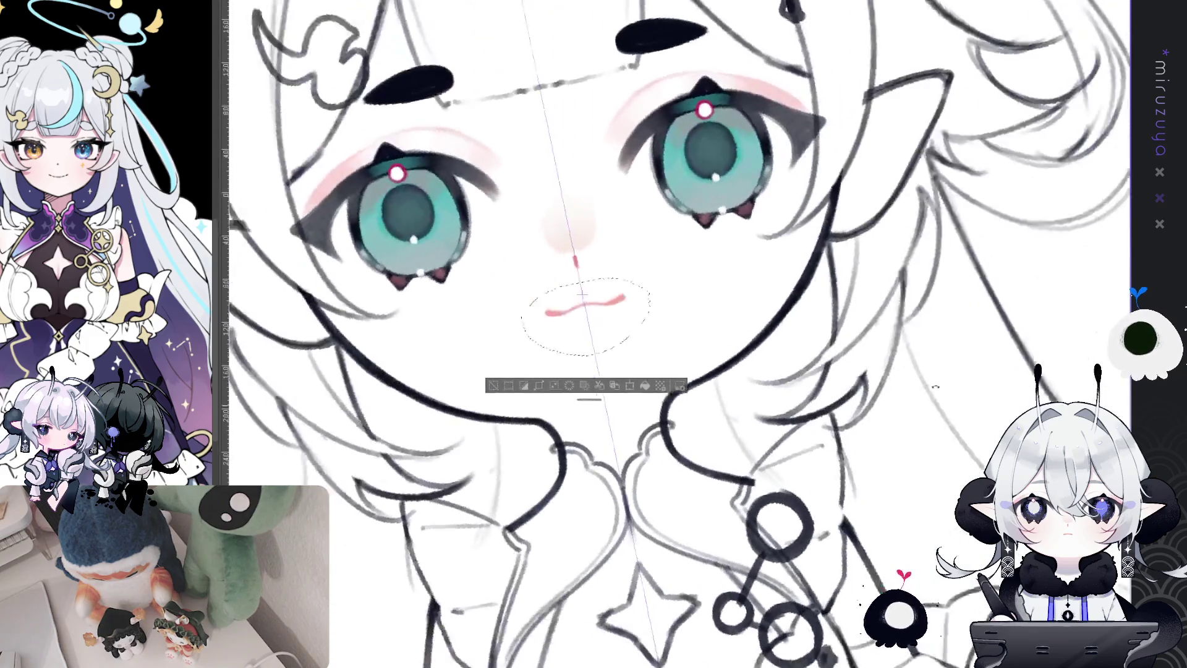
pyautogui.hotkey('ctrl', 'd')
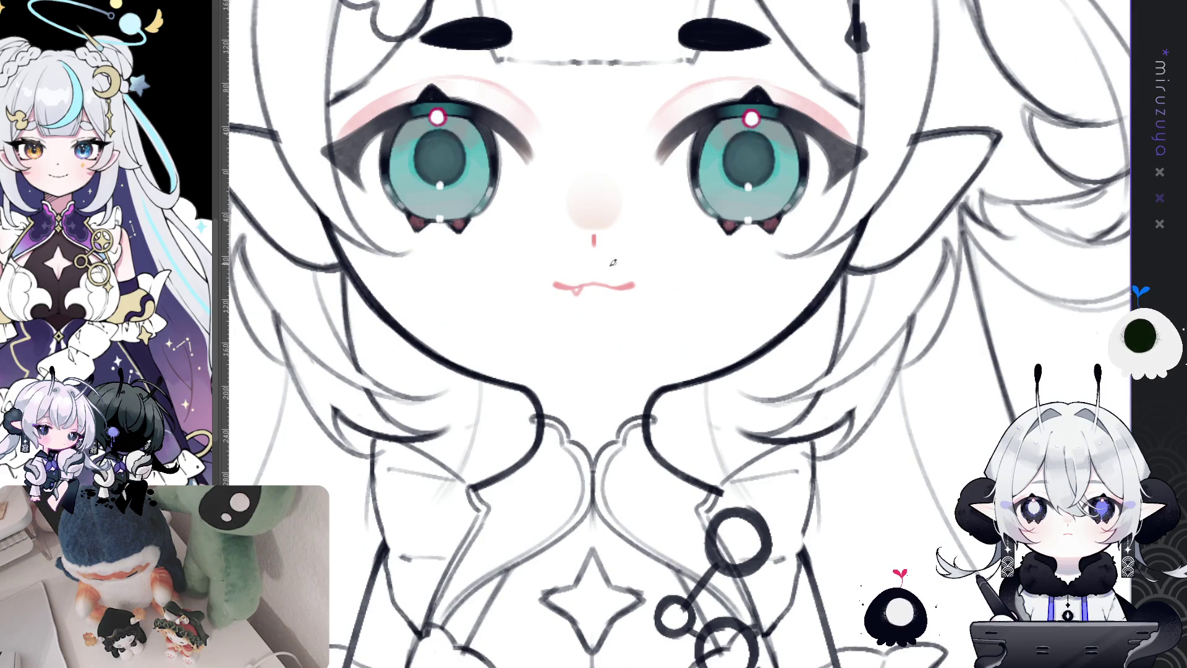
pyautogui.moveTo(571, 285); pyautogui.dragTo(583, 287)
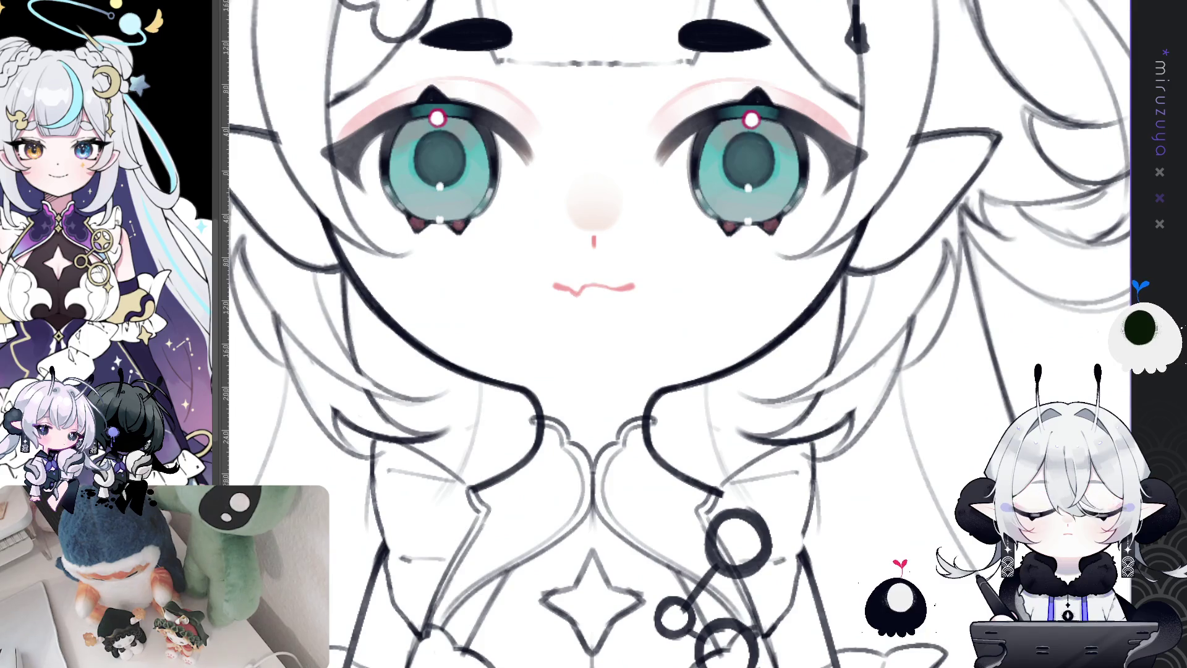
# - Zoom out, rotate the canvas a quarter turn, then reset it upright and re-centre the face
pyautogui.hotkey('ctrl', '-')
pyautogui.hotkey('ctrl', '-')
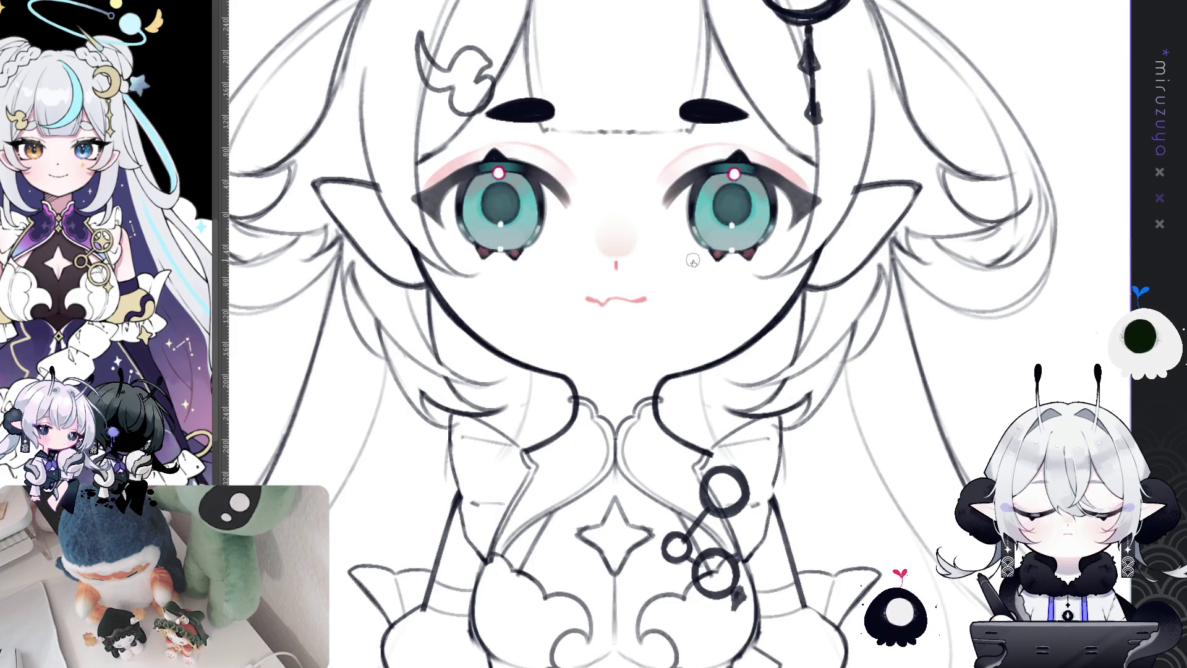
pyautogui.moveTo(603, 311); pyautogui.dragTo(792, 355)
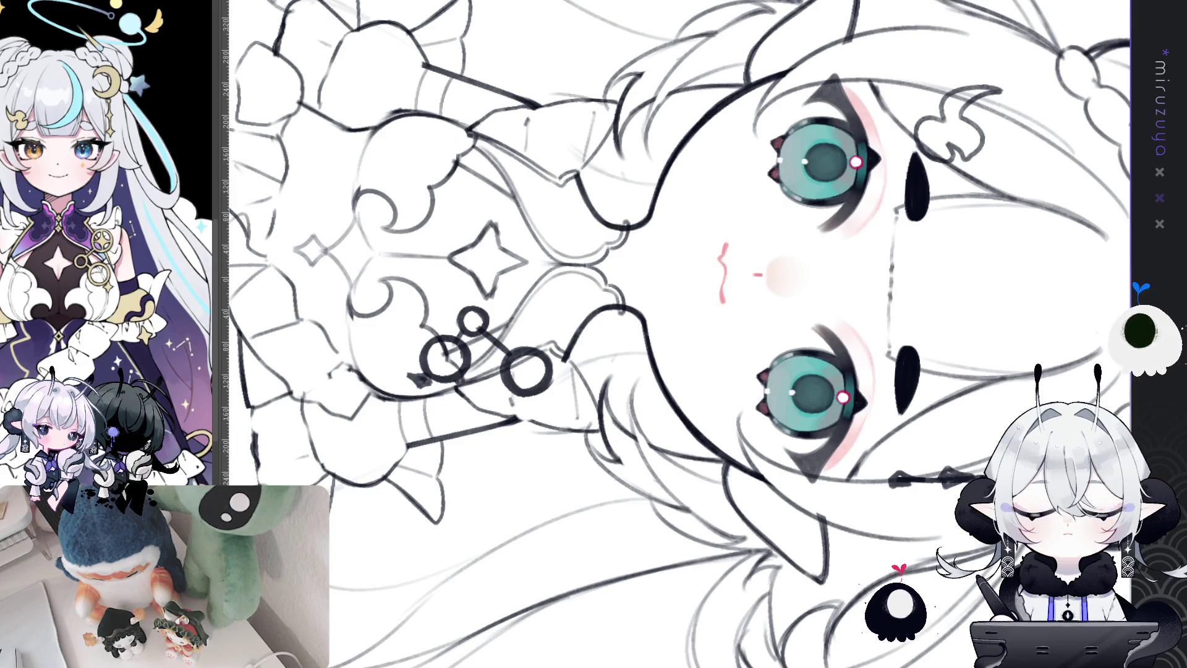
pyautogui.hotkey('ctrl', '0')
pyautogui.moveTo(831, 426); pyautogui.dragTo(899, 493)
pyautogui.scroll(-2, 896, 484)
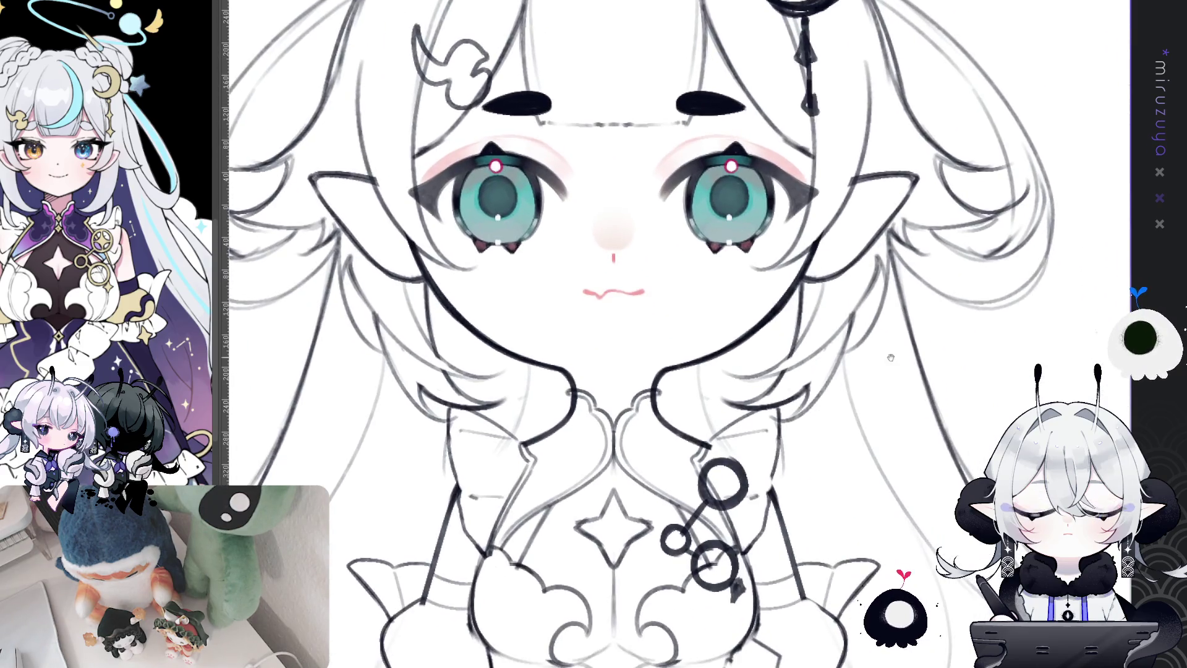
pyautogui.scroll(2, 797, 433)
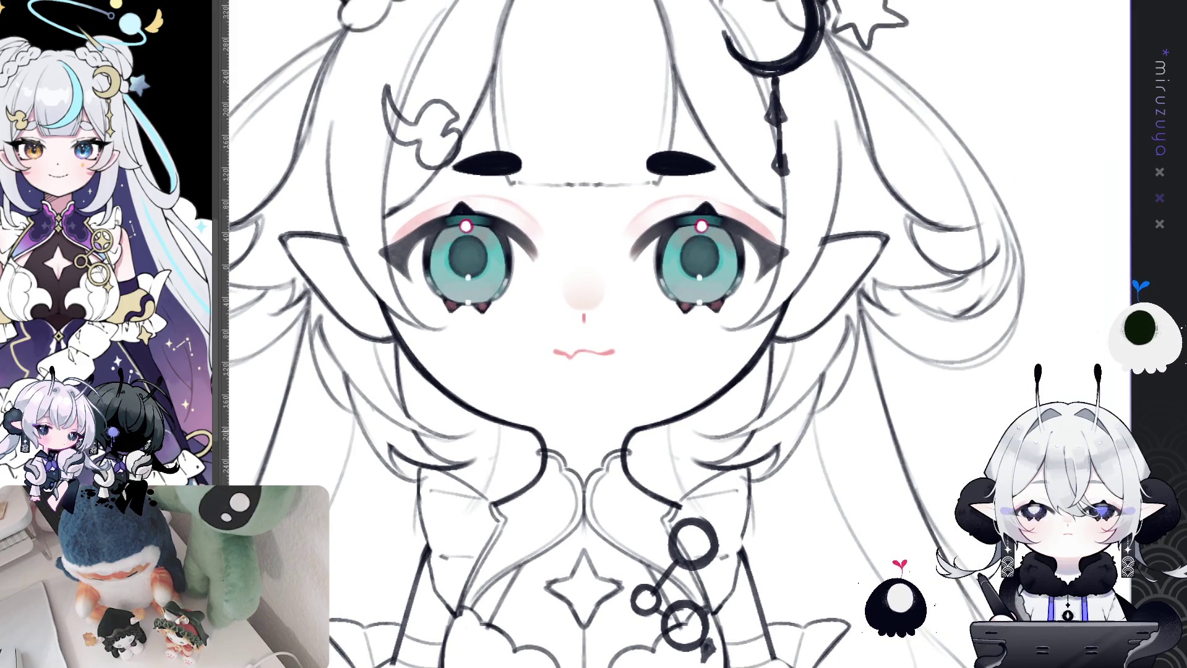